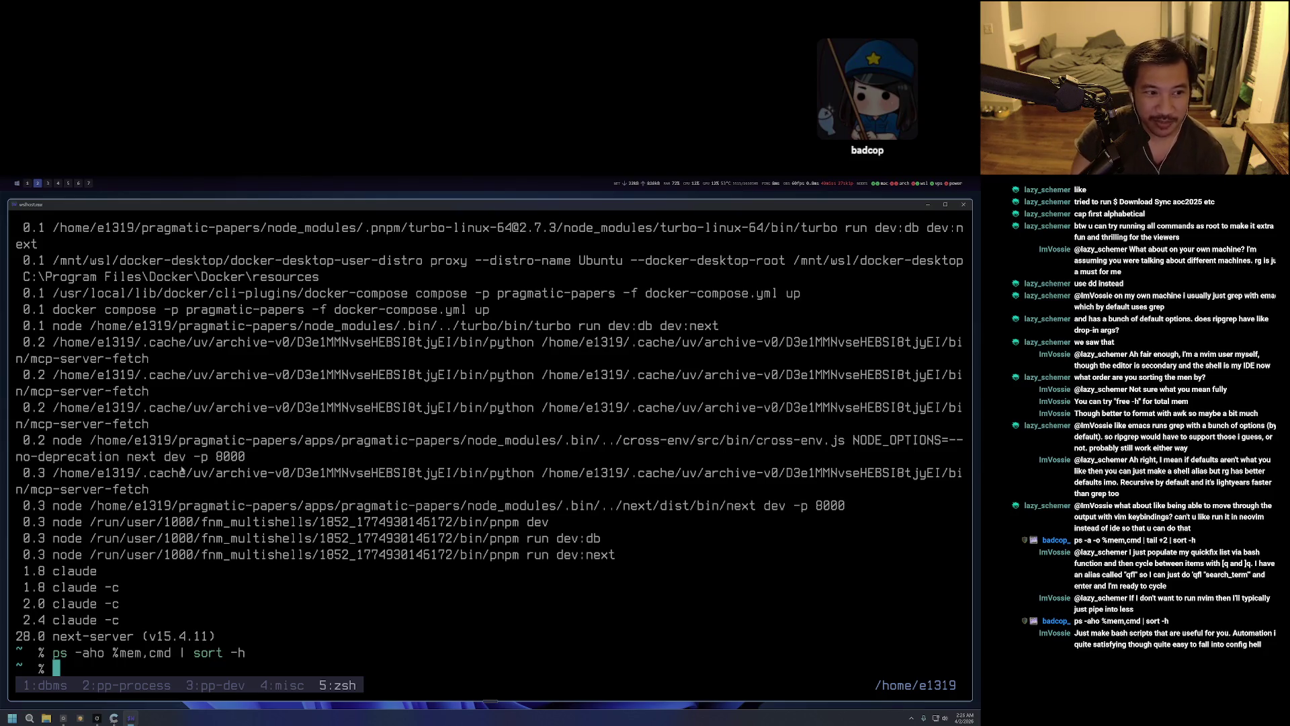
Select and copy the memory-sorted process lines from 1.8 claude to 28.0 next-server.
{"action": "scroll", "coordinate": [181, 470], "scroll_direction": "up", "scroll_amount": 2}
{"action": "scroll", "coordinate": [195, 571], "scroll_direction": "down", "scroll_amount": 2}
{"action": "left_click", "coordinate": [208, 649]}
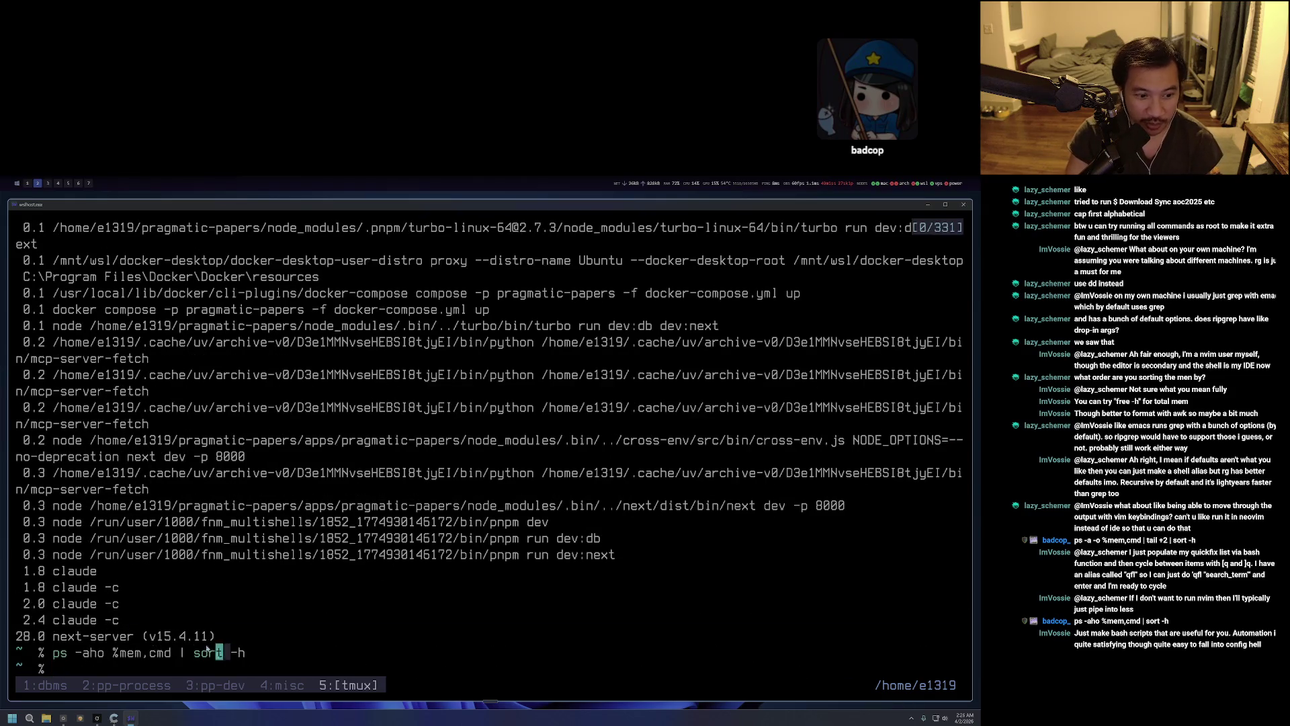
{"action": "left_click_drag", "start_coordinate": [208, 649], "coordinate": [4, 572]}
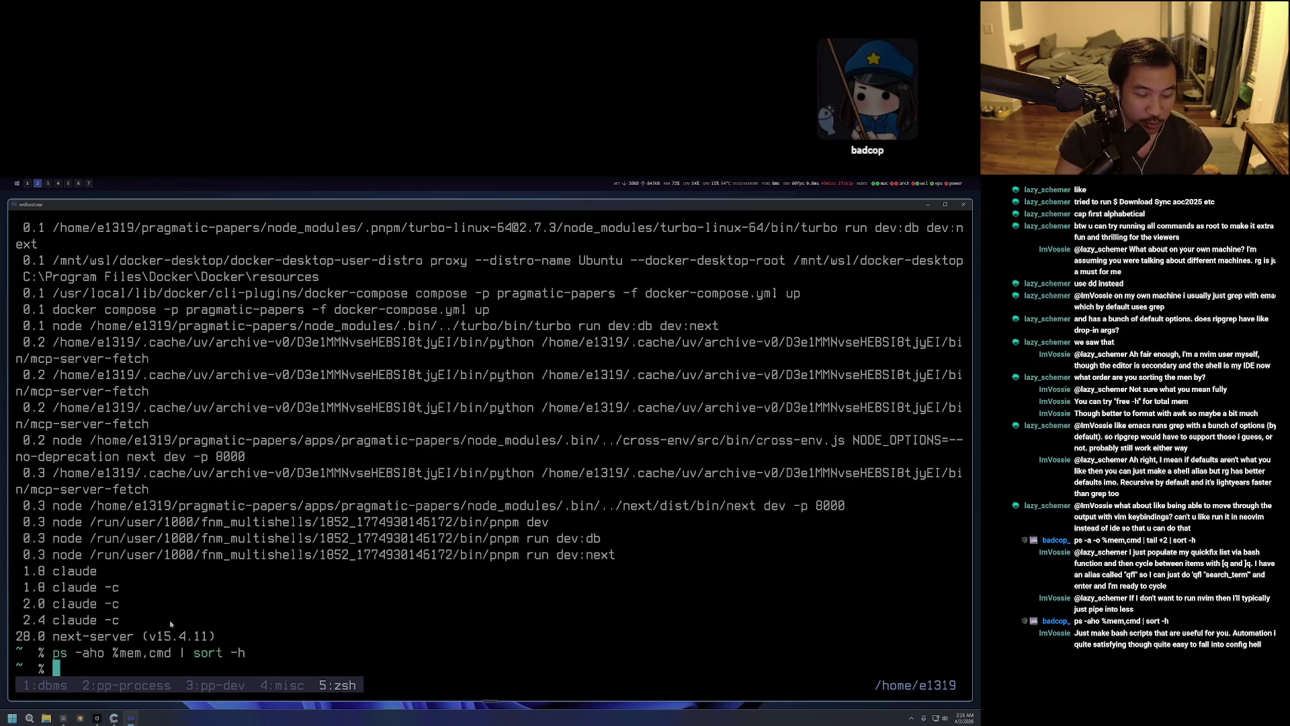
{"action": "left_click_drag", "start_coordinate": [171, 649], "coordinate": [57, 586]}
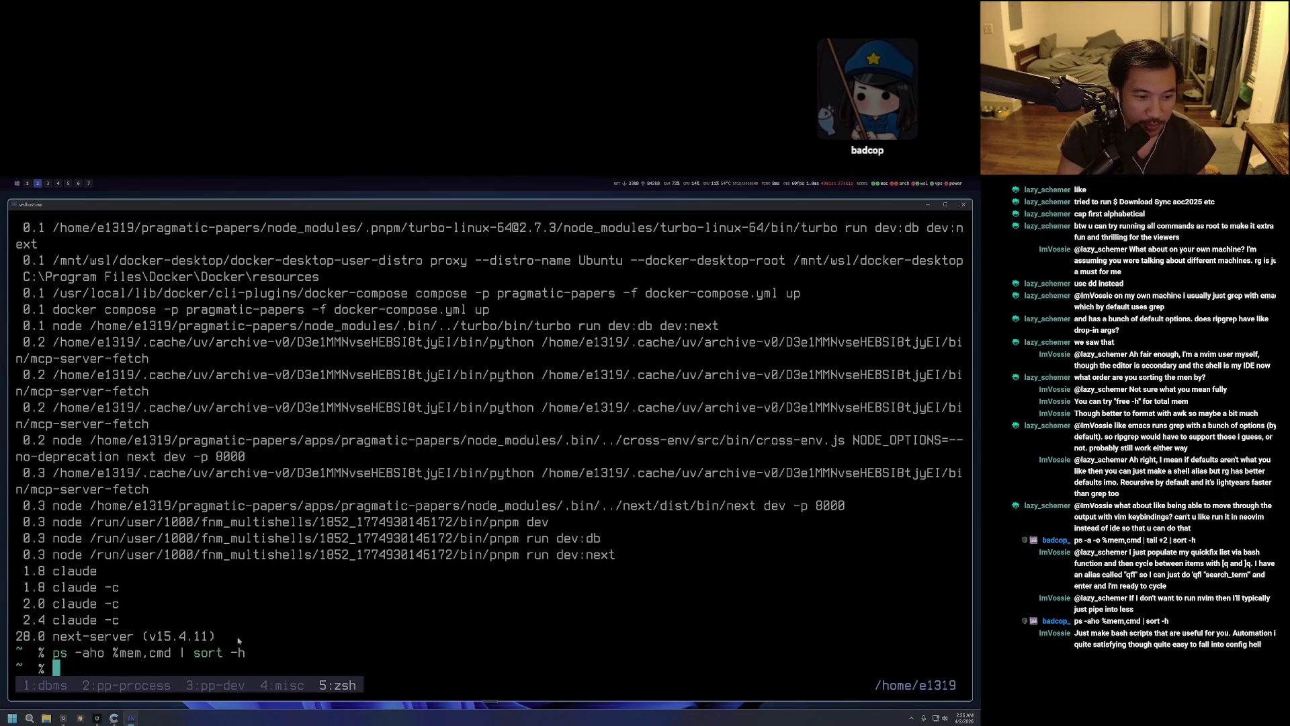
{"action": "mouse_move", "coordinate": [238, 641]}
{"action": "left_mouse_down"}
{"action": "mouse_move", "coordinate": [81, 518]}
{"action": "mouse_move", "coordinate": [41, 577]}
{"action": "mouse_move", "coordinate": [16, 581]}
{"action": "left_mouse_up"}
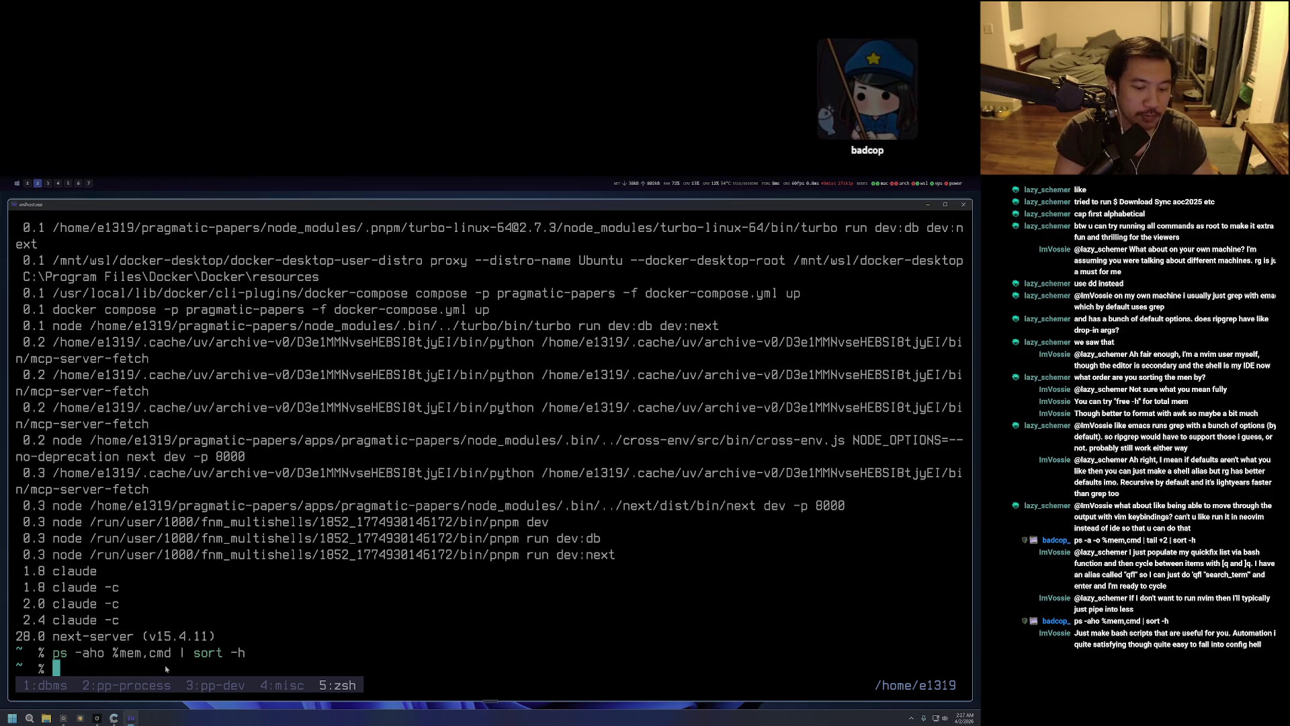
Run jq at the zsh prompt and find that it isn't installed.
{"action": "type", "text": "jq"}
{"action": "key", "text": "Return"}
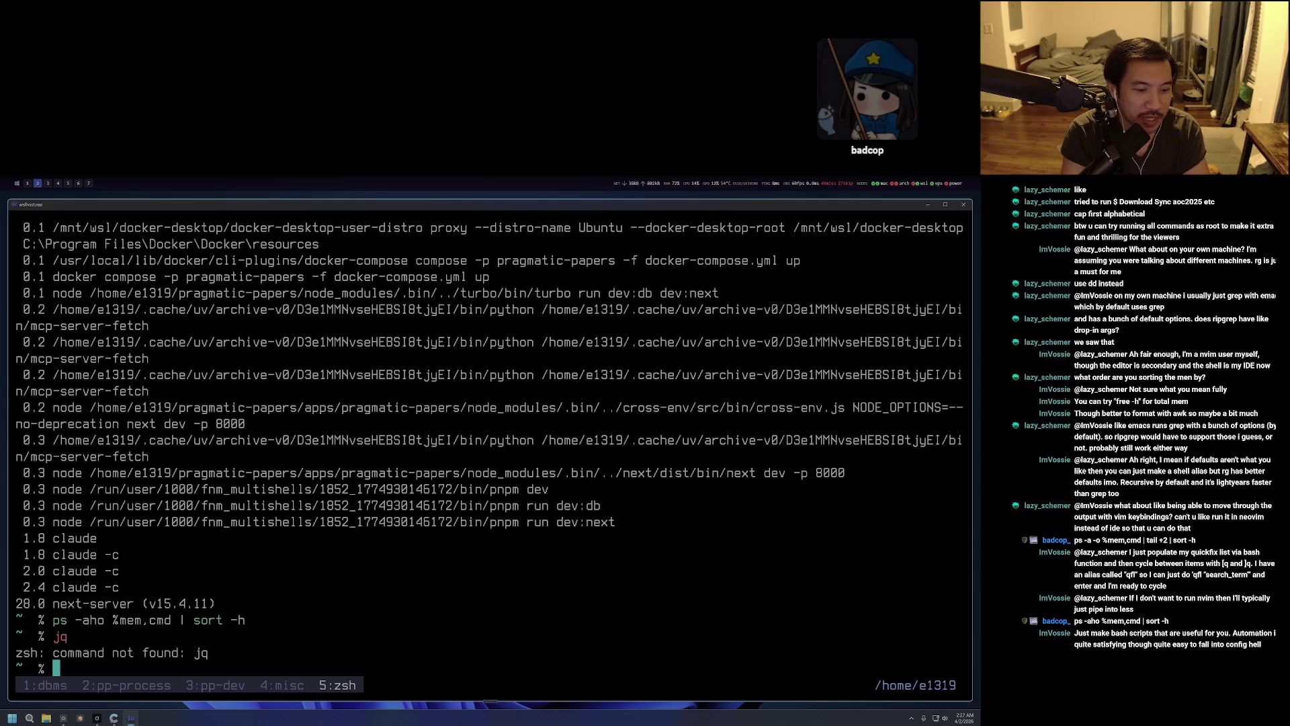
{"action": "key", "text": "alt+4"}
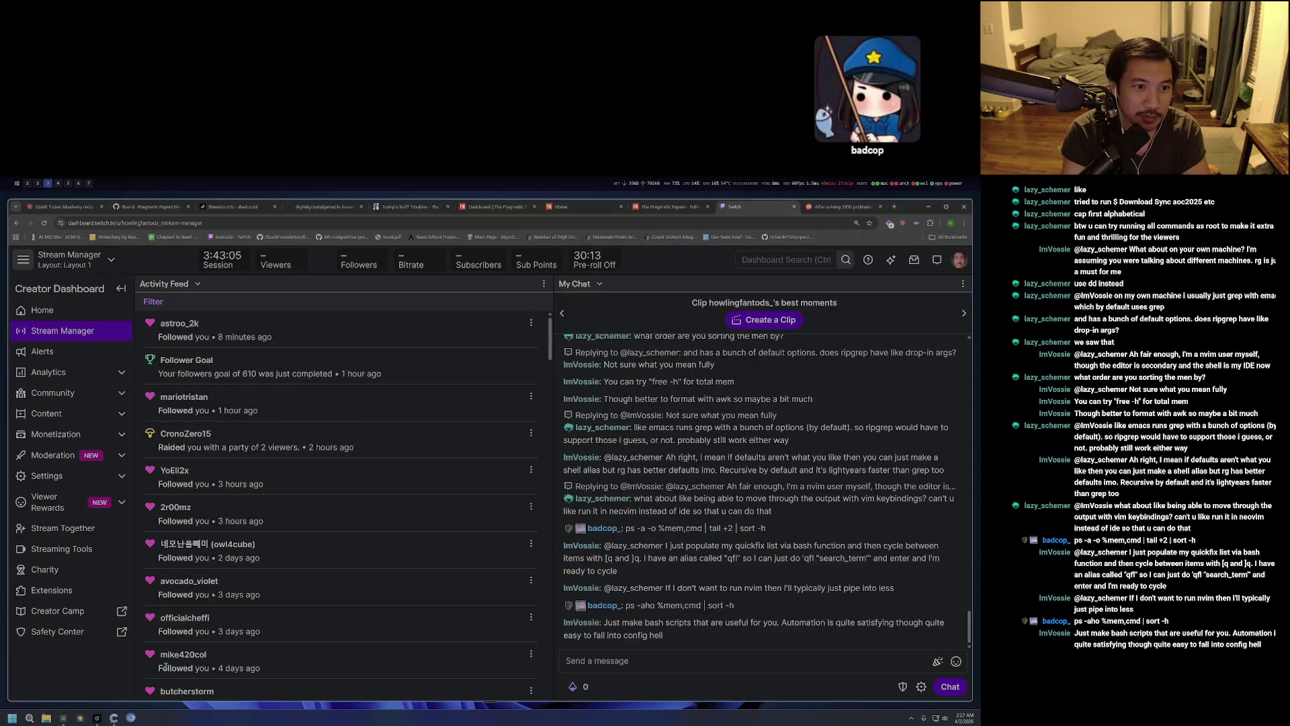
Search Google for jq and open the jqlang.org home page.
{"action": "key", "text": "alt+3"}
{"action": "type", "text": "jq"}
{"action": "key", "text": "Return"}
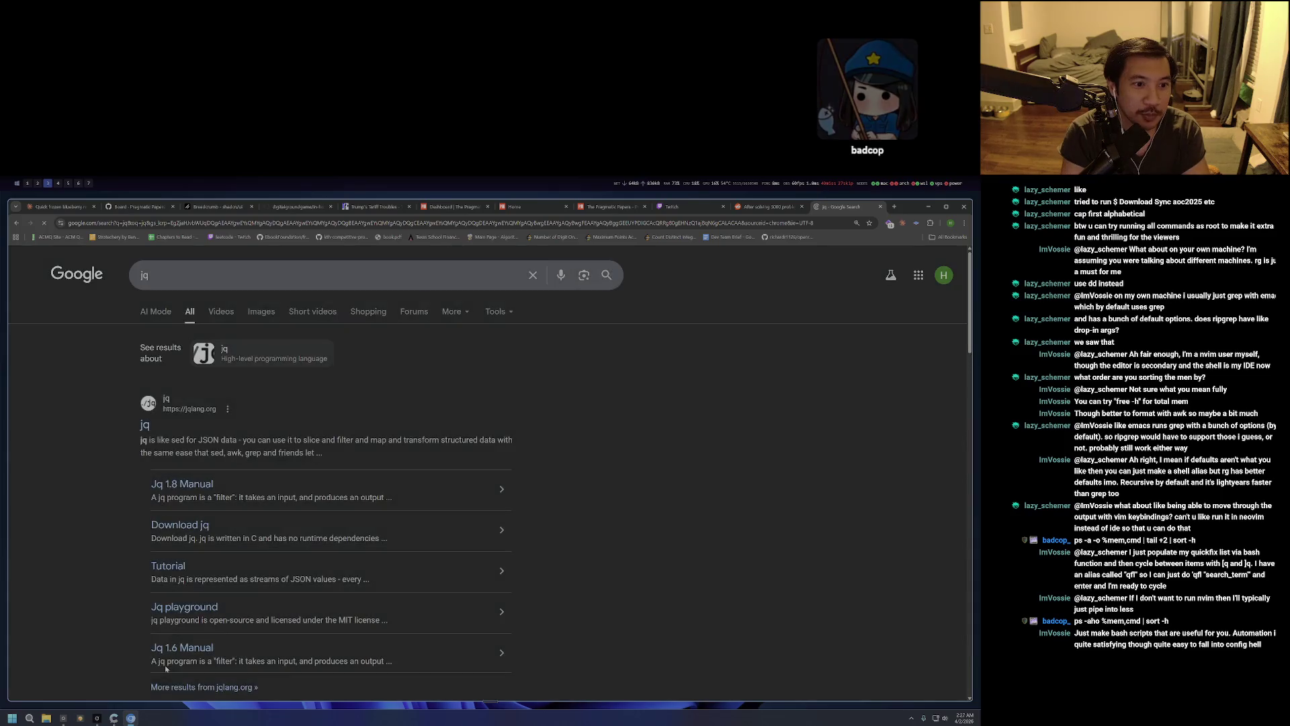
{"action": "key", "text": "f"}
{"action": "key", "text": "m"}
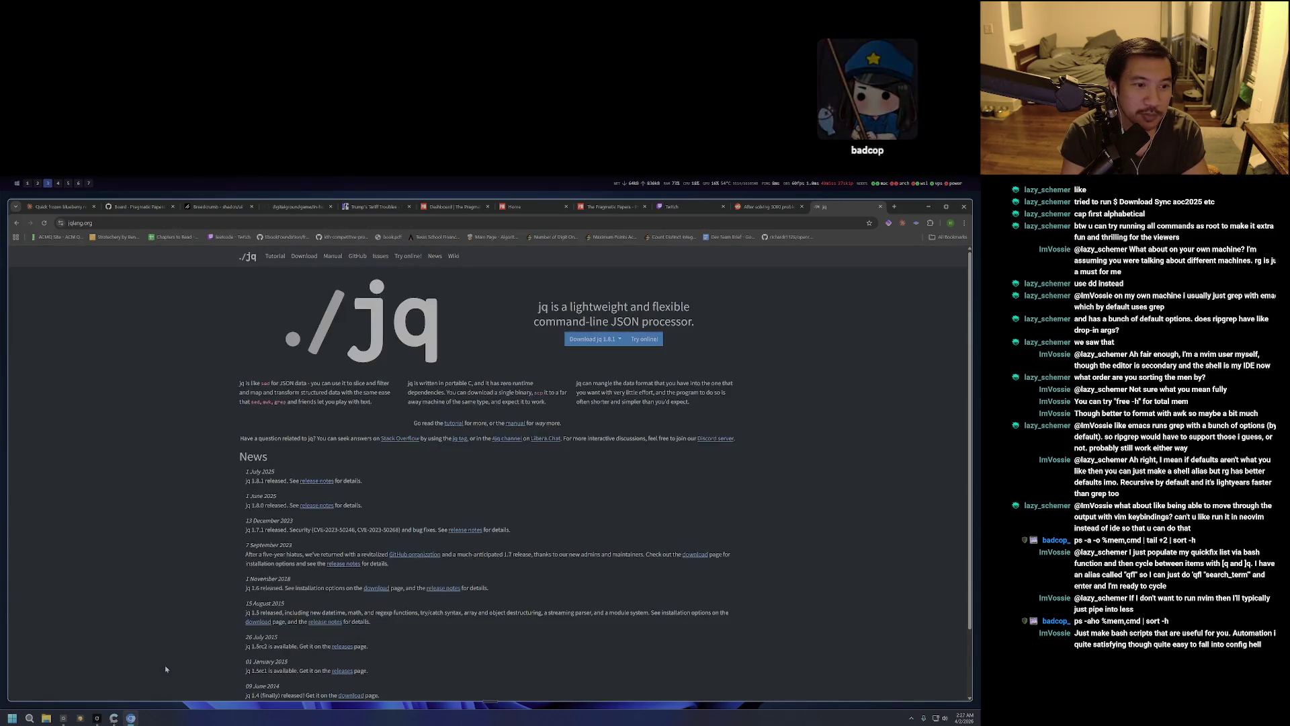
{"action": "scroll", "coordinate": [166, 669], "scroll_direction": "down", "scroll_amount": 2}
{"action": "scroll", "coordinate": [165, 669], "scroll_direction": "up", "scroll_amount": 2}
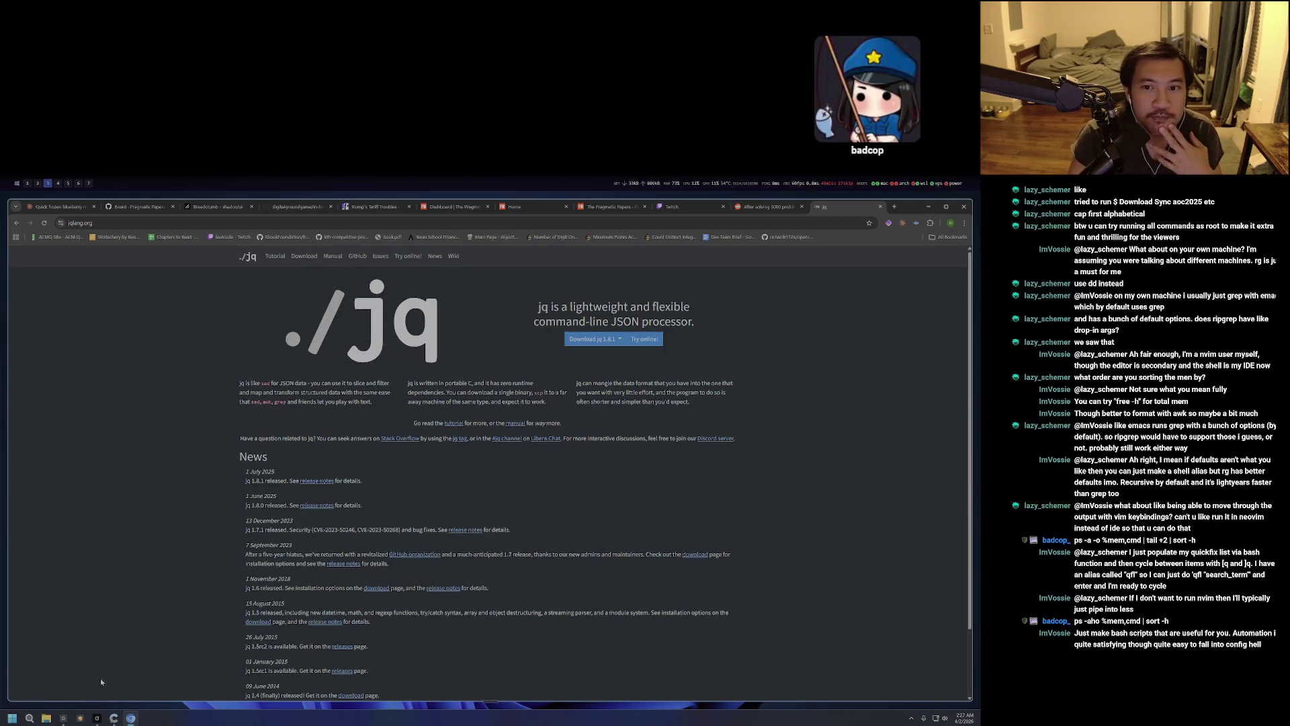
Download the jq 1.8.1 Windows (AMD64) build and show jq-windows-amd64.exe in its folder.
{"action": "left_click", "coordinate": [619, 343]}
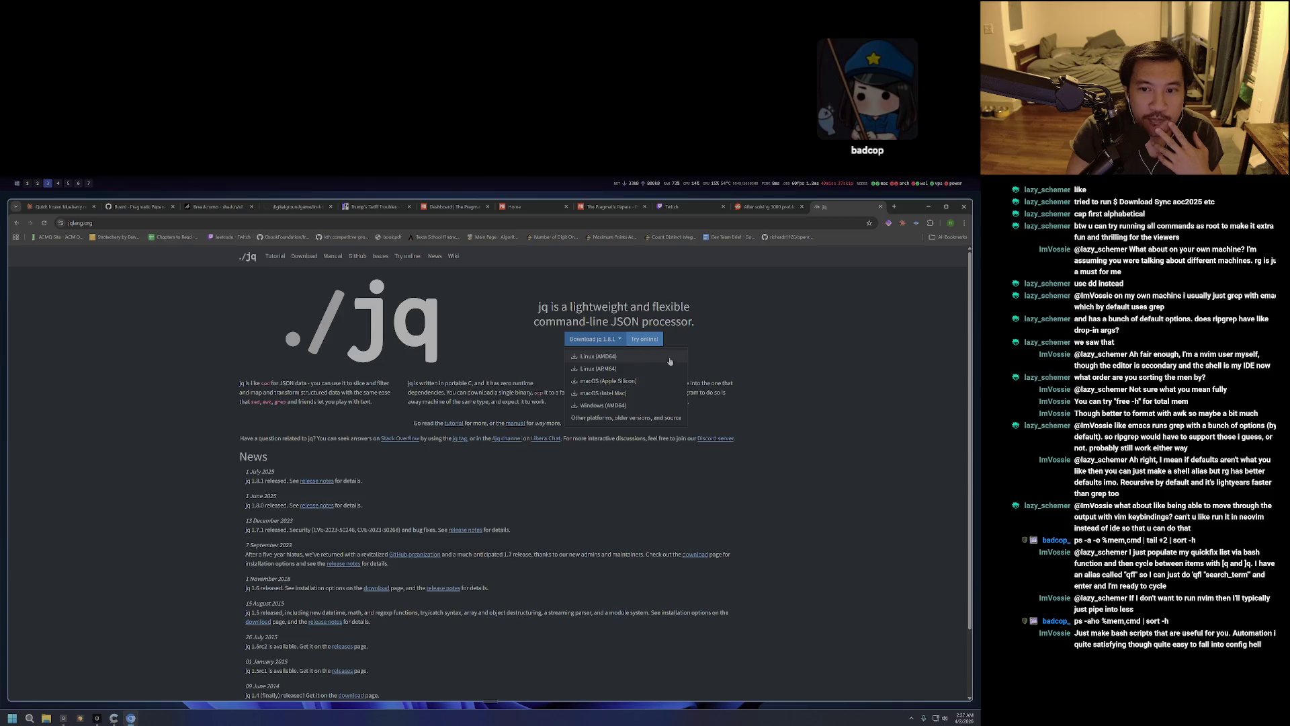
{"action": "left_click", "coordinate": [655, 405]}
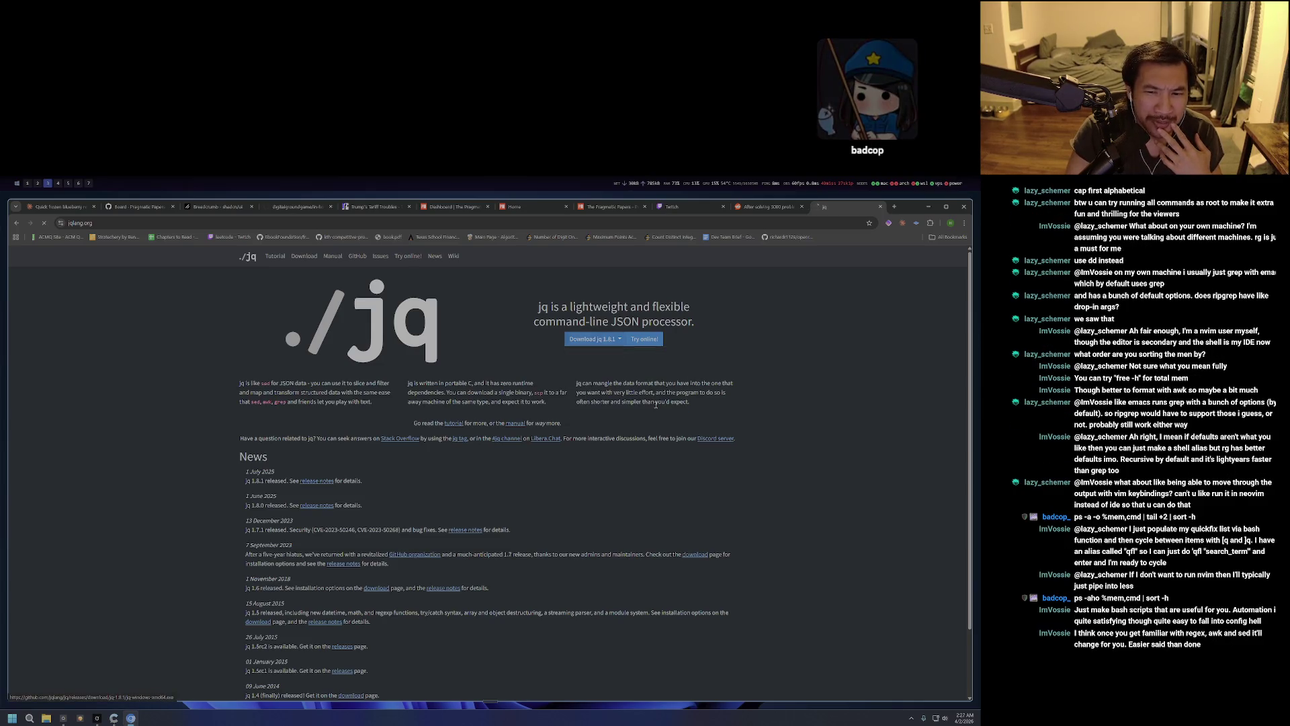
{"action": "left_click", "coordinate": [896, 242]}
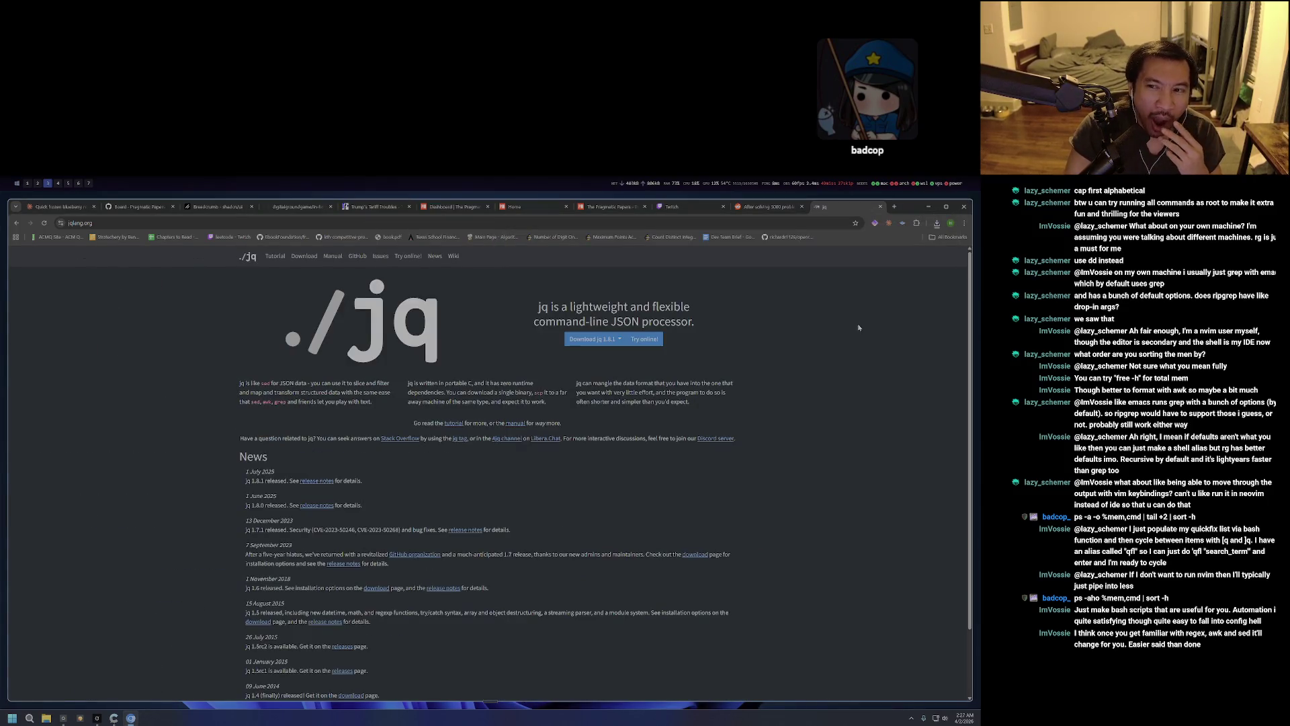
{"action": "left_click", "coordinate": [937, 222]}
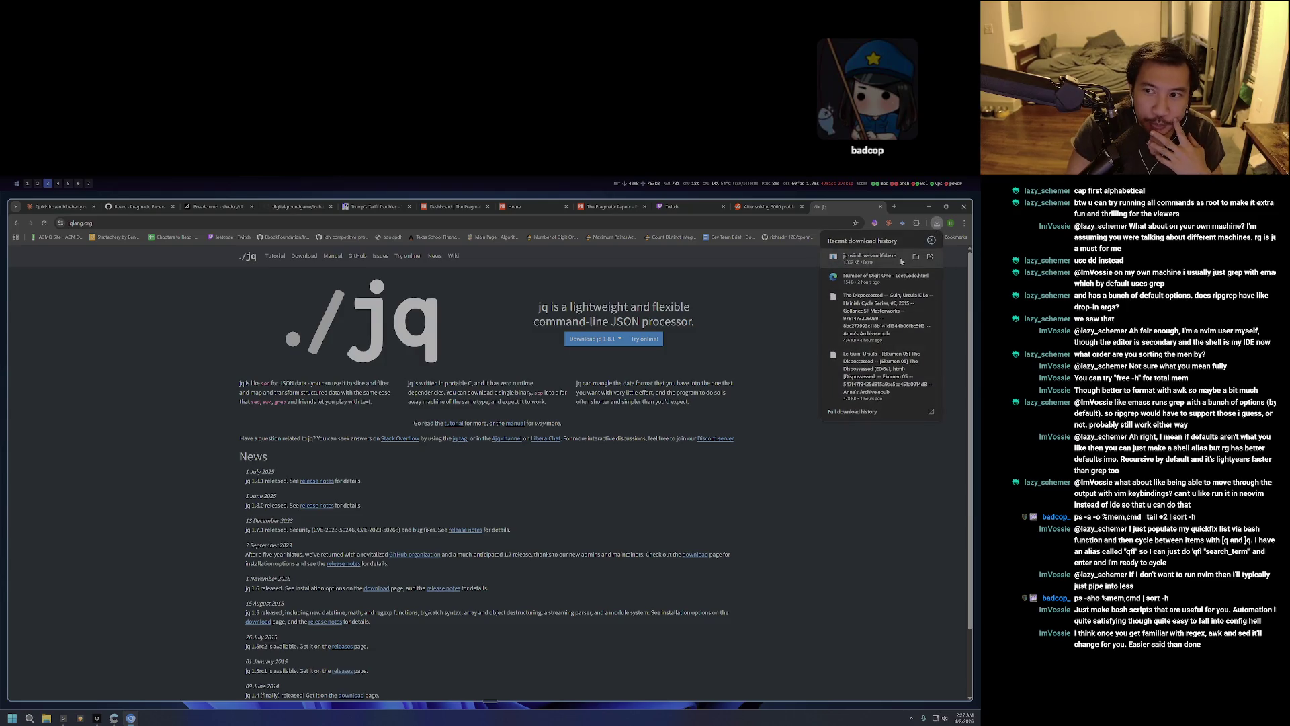
{"action": "left_click", "coordinate": [915, 258]}
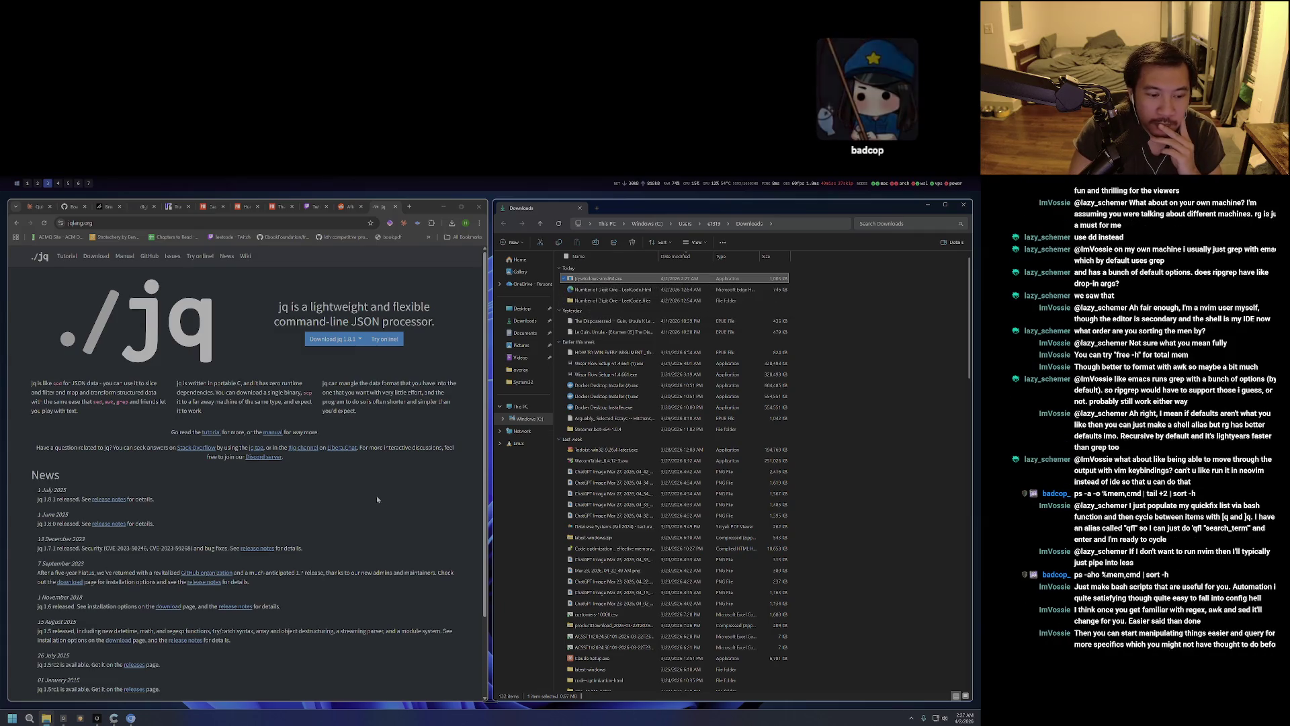
{"action": "key", "text": "alt+2"}
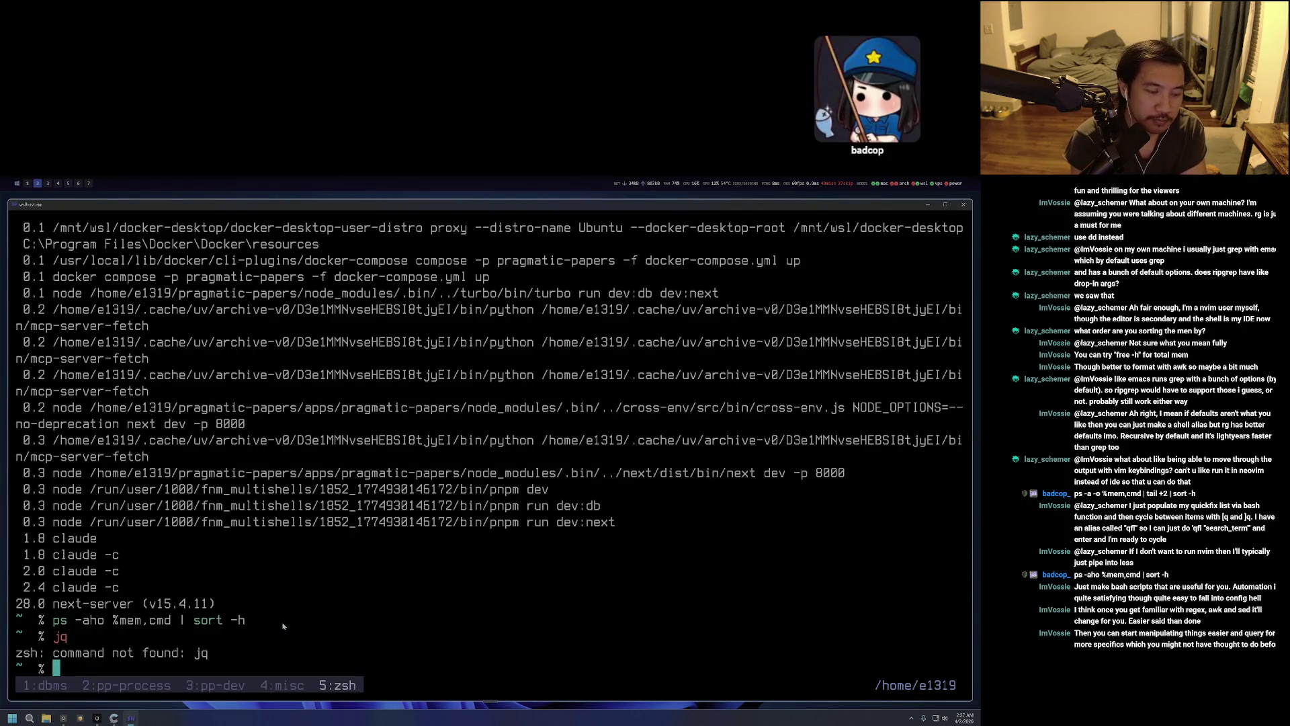
Run apt install jq, which fails with a permission error.
{"action": "type", "text": "apt"}
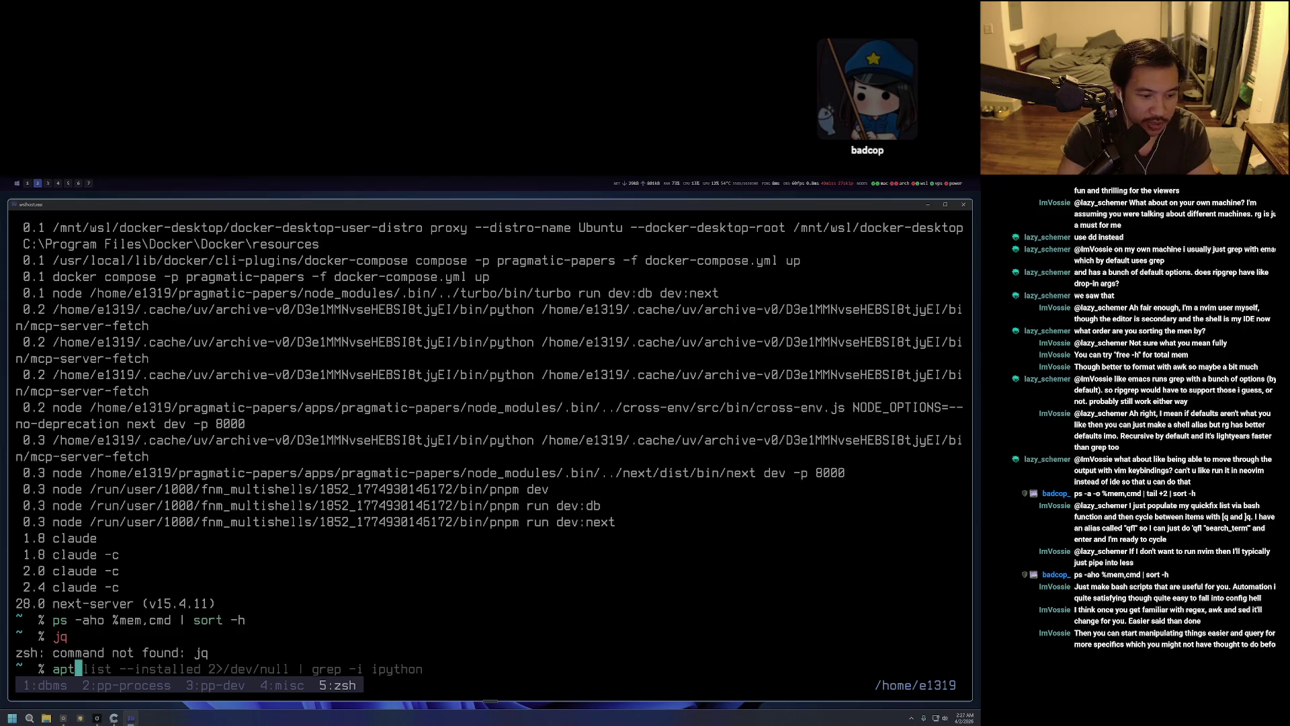
{"action": "key", "text": "ctrl+c"}
{"action": "type", "text": "apt instal"}
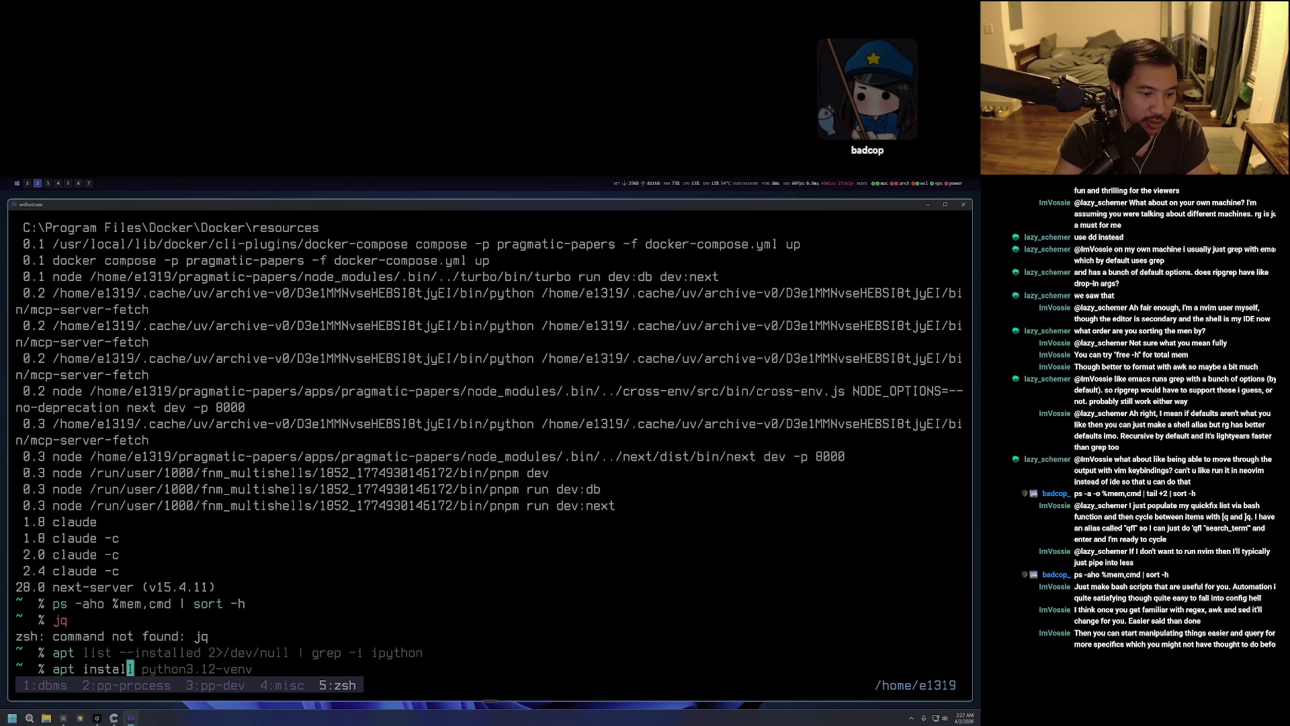
{"action": "type", "text": "l jq"}
{"action": "key", "text": "Return"}
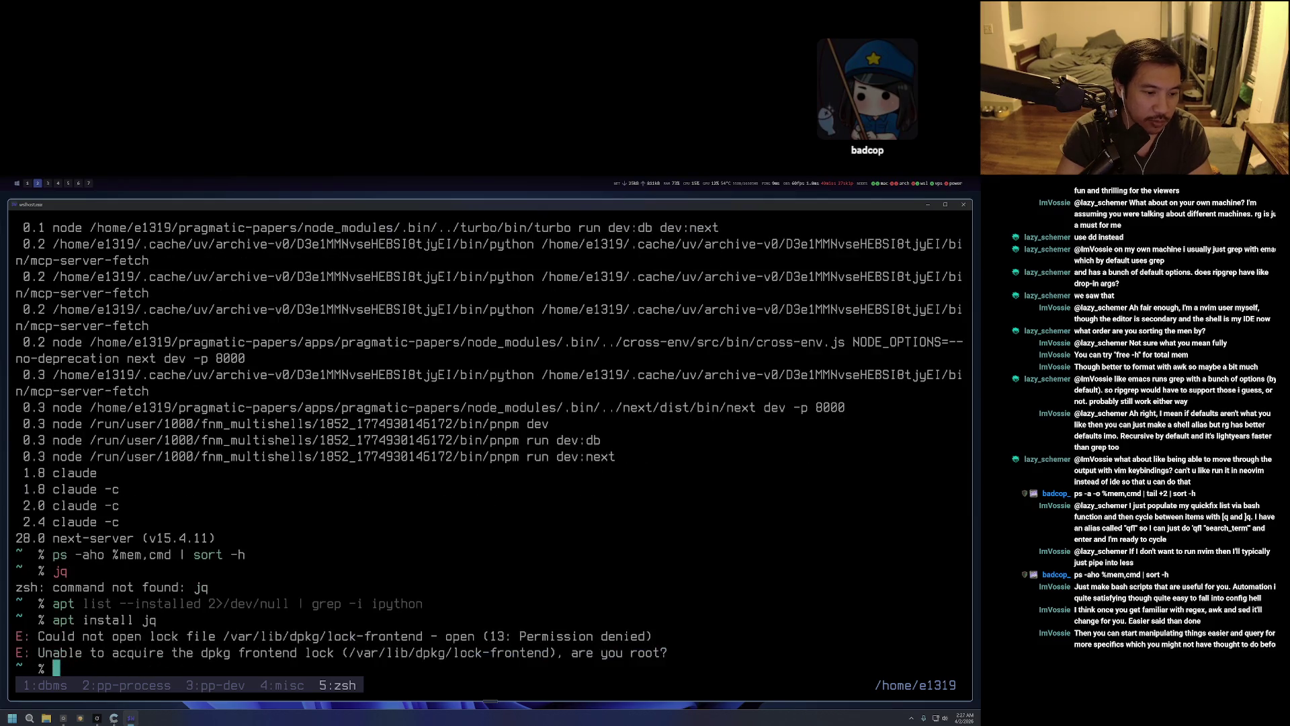
{"action": "type", "text": "sud"}
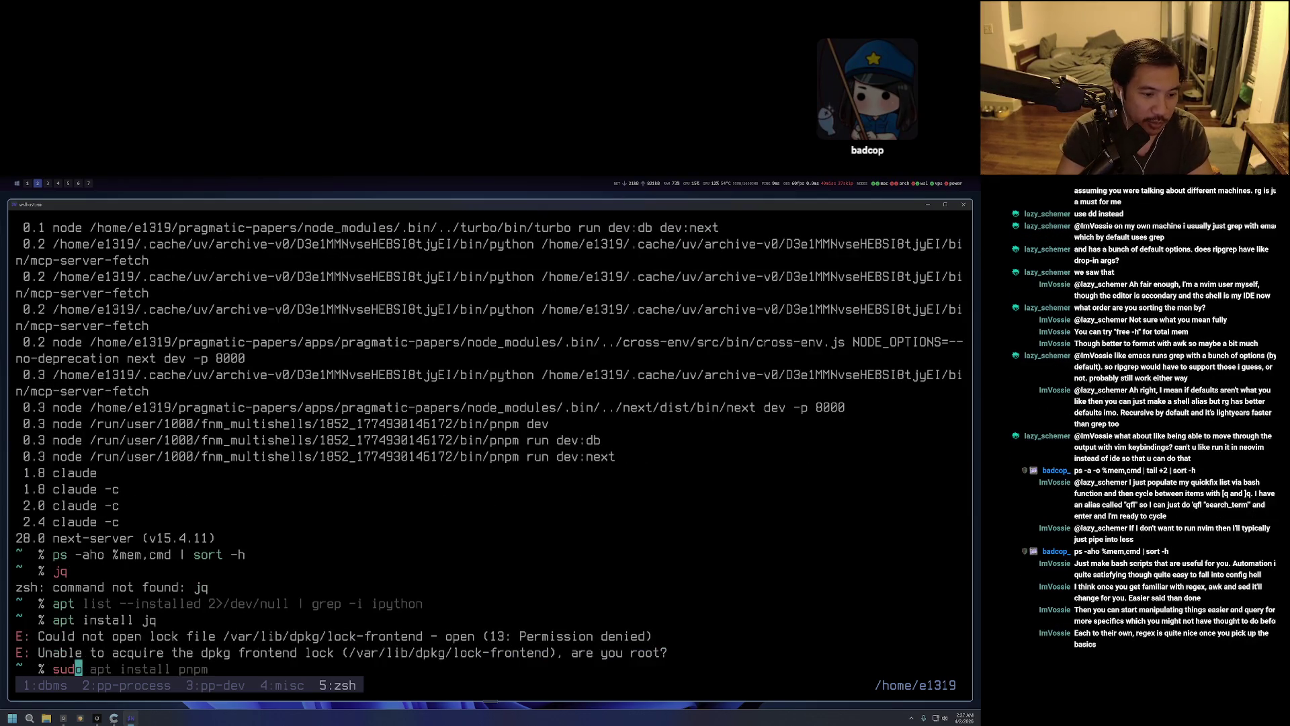
{"action": "key", "text": "BackSpace"}
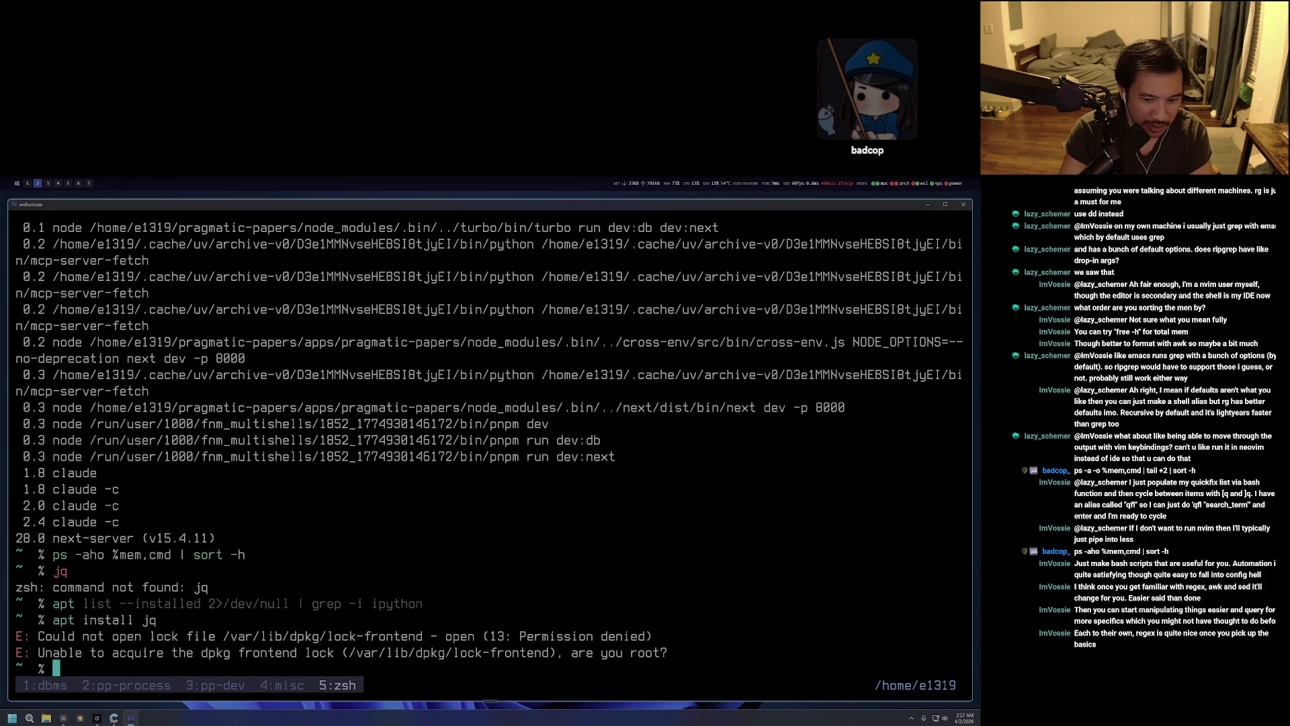
Rerun it as sudo apt install jq, enter the account password, and confirm with y.
{"action": "key", "text": "Up"}
{"action": "key", "text": "ctrl+a"}
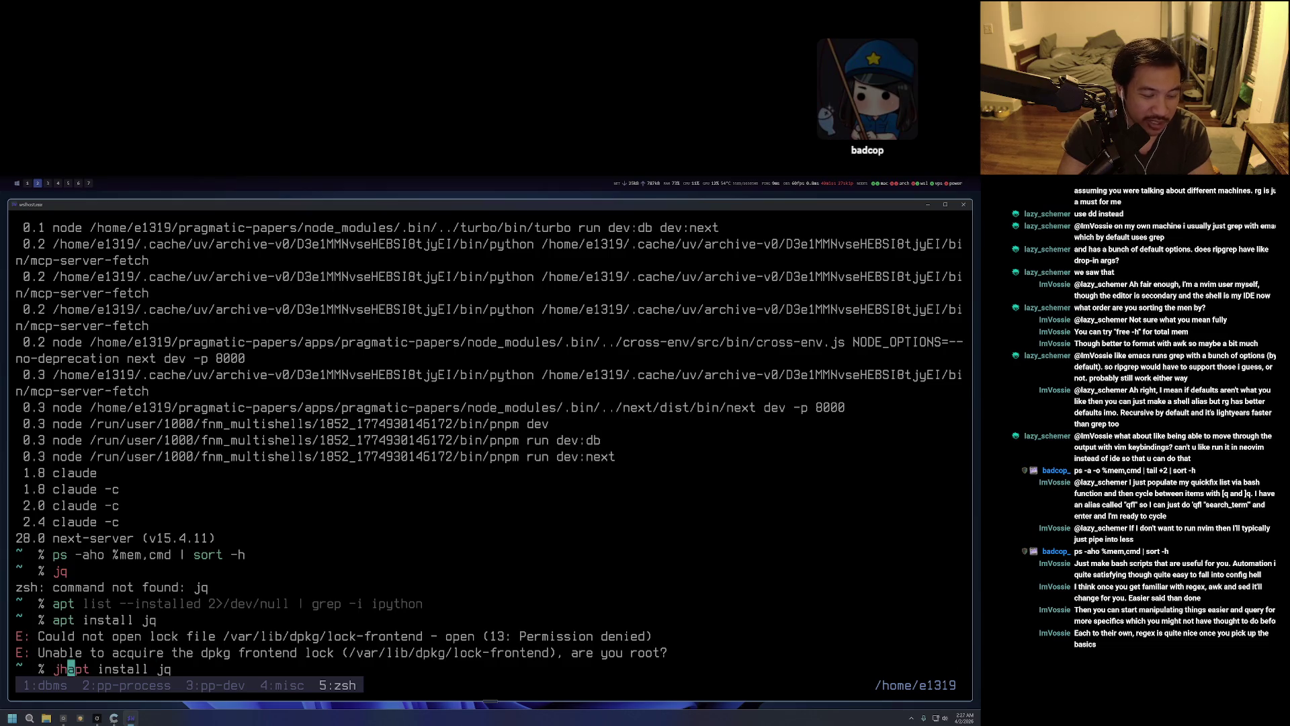
{"action": "type", "text": "sudo"}
{"action": "key", "text": "Return"}
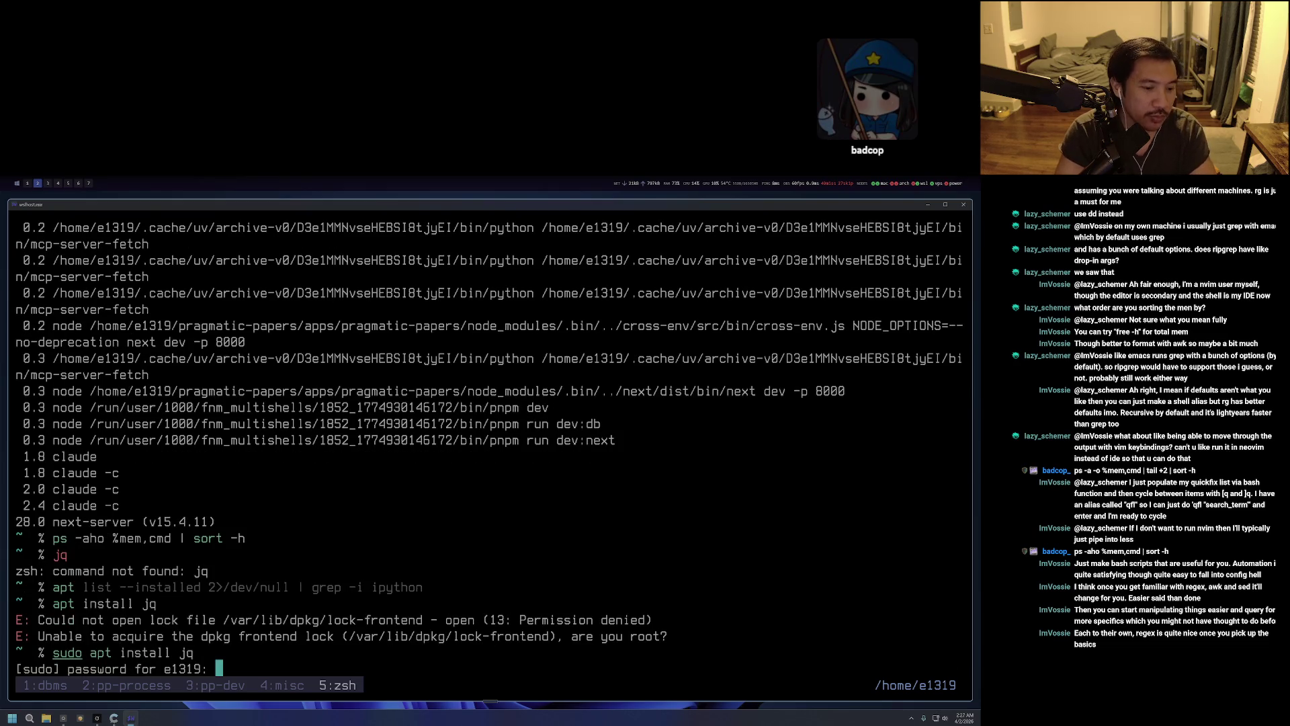
{"action": "key", "text": "Return"}
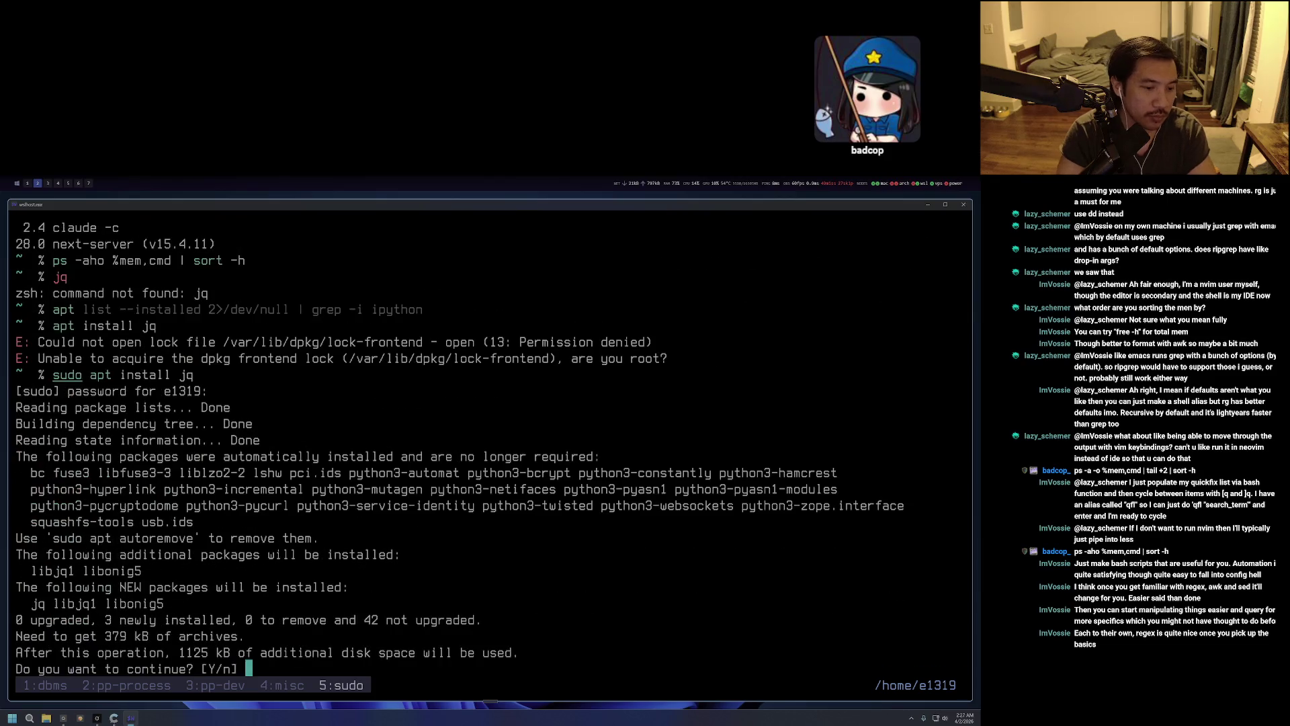
{"action": "type", "text": "y"}
{"action": "key", "text": "Return"}
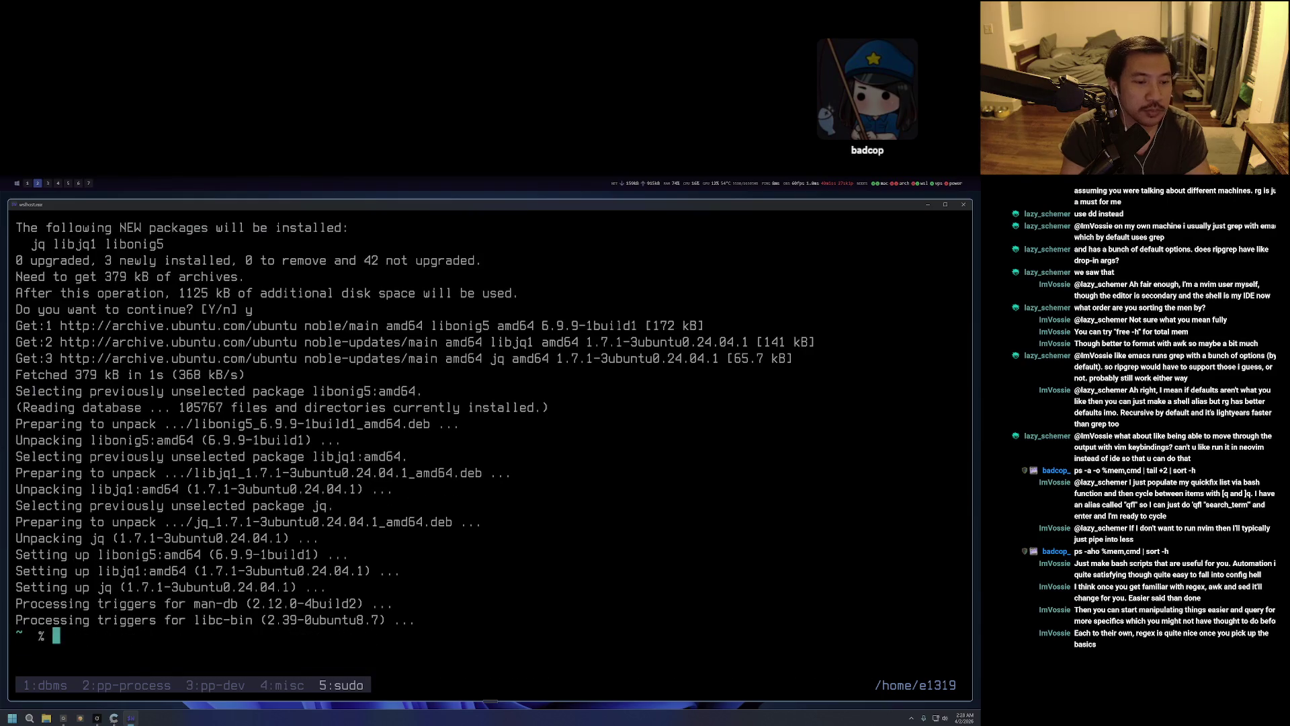
{"action": "type", "text": "chow"}
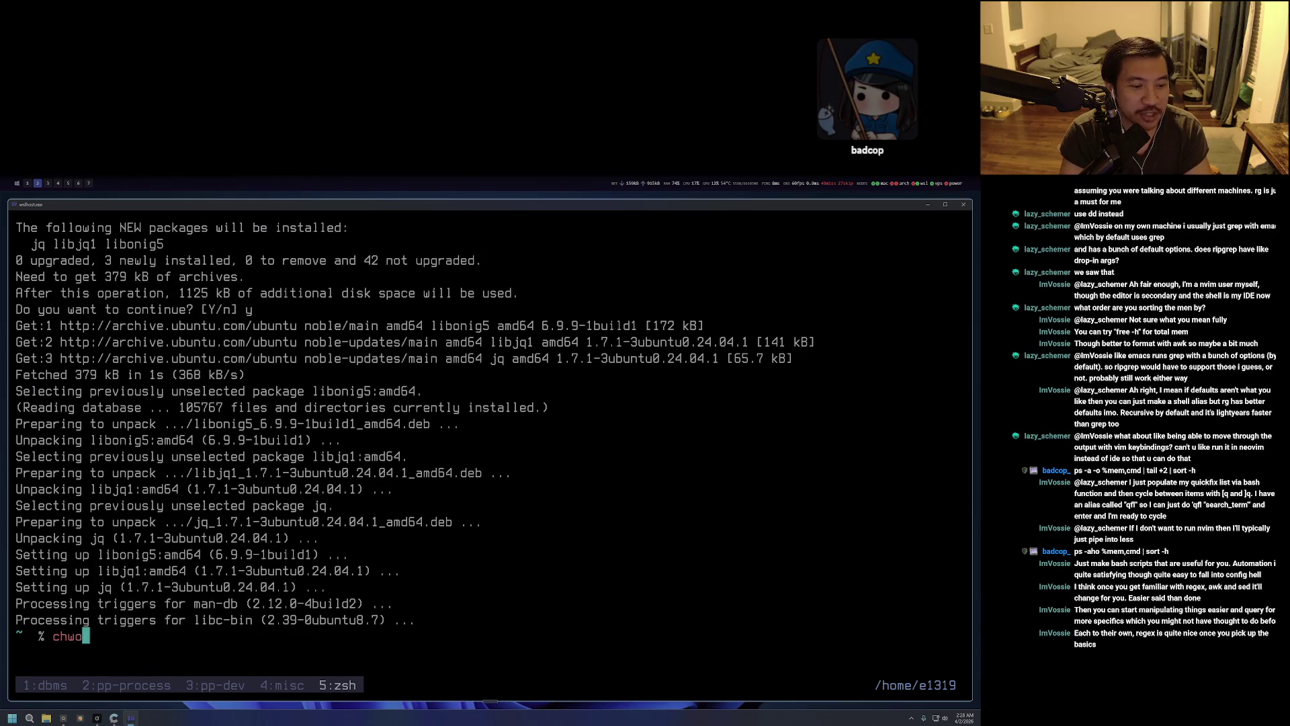
{"action": "type", "text": "n"}
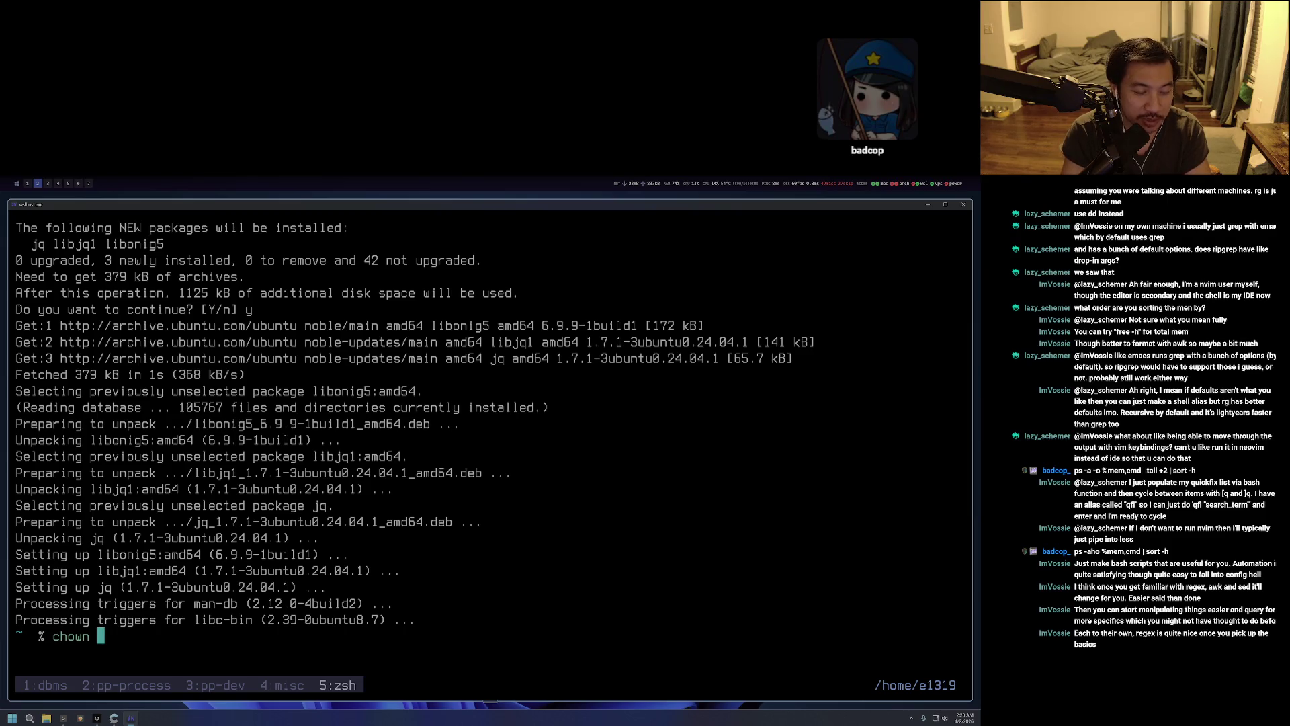
Make ~/.leetroom.py executable with chmod +x.
{"action": "key", "text": "ctrl+c"}
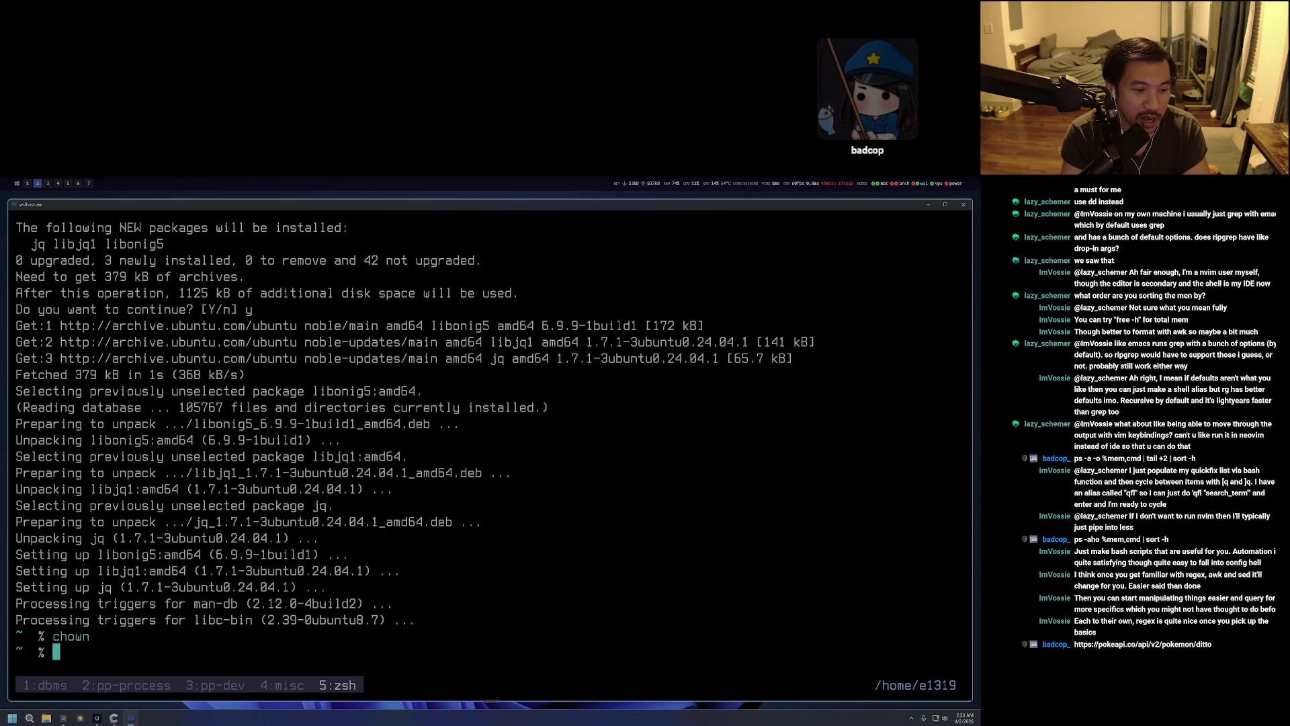
{"action": "type", "text": "c"}
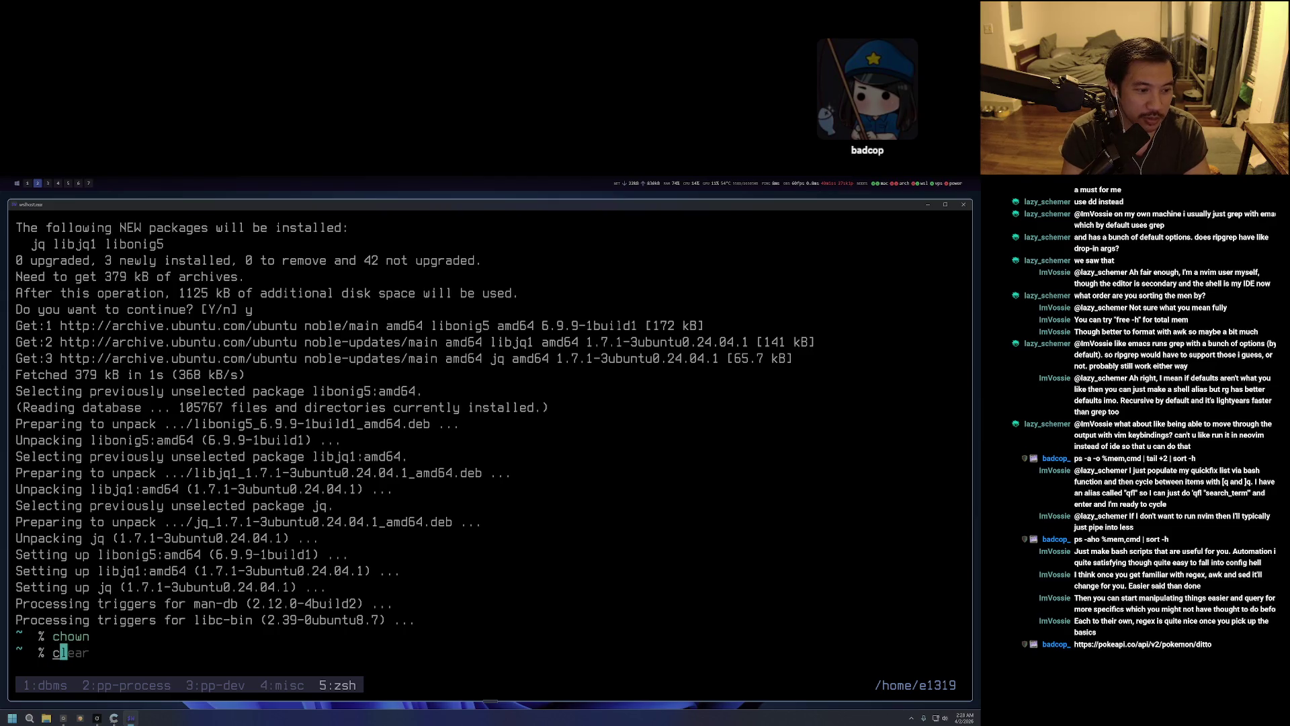
{"action": "type", "text": "hmod"}
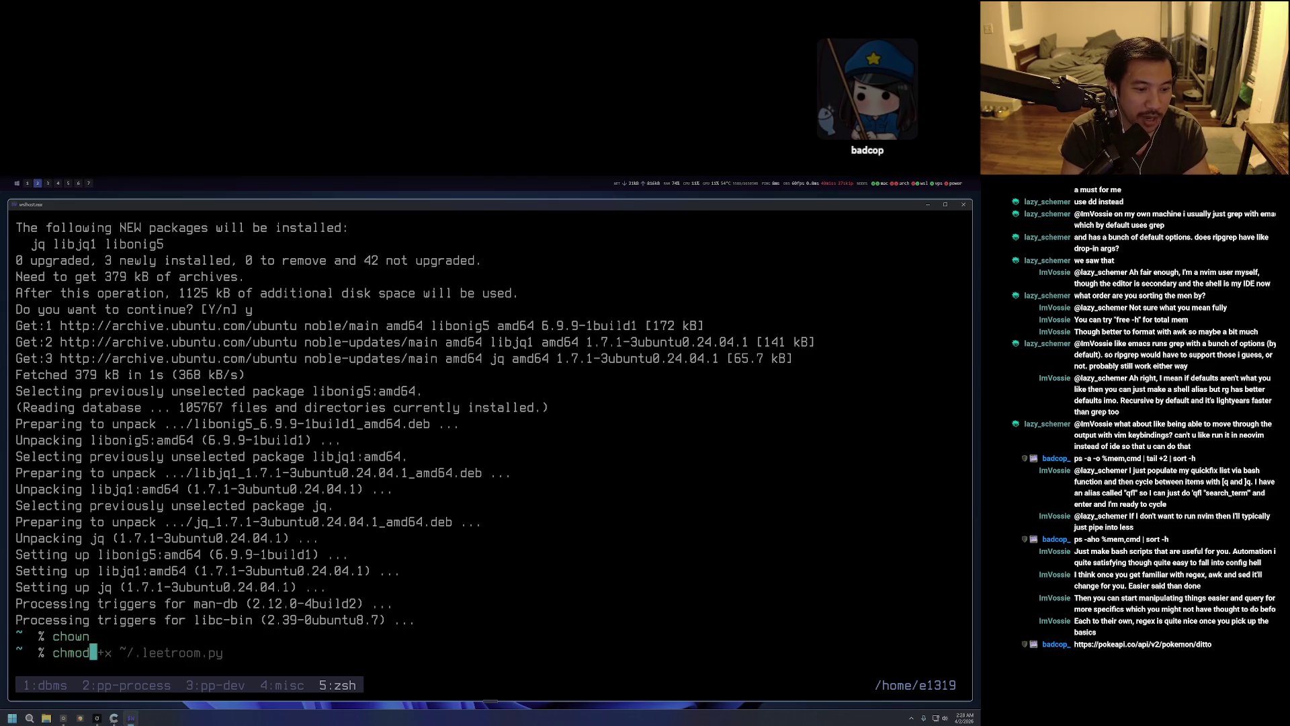
{"action": "key", "text": "Right"}
{"action": "key", "text": "Escape"}
{"action": "key", "text": "b"}
{"action": "key", "text": "b"}
{"action": "key", "text": "b"}
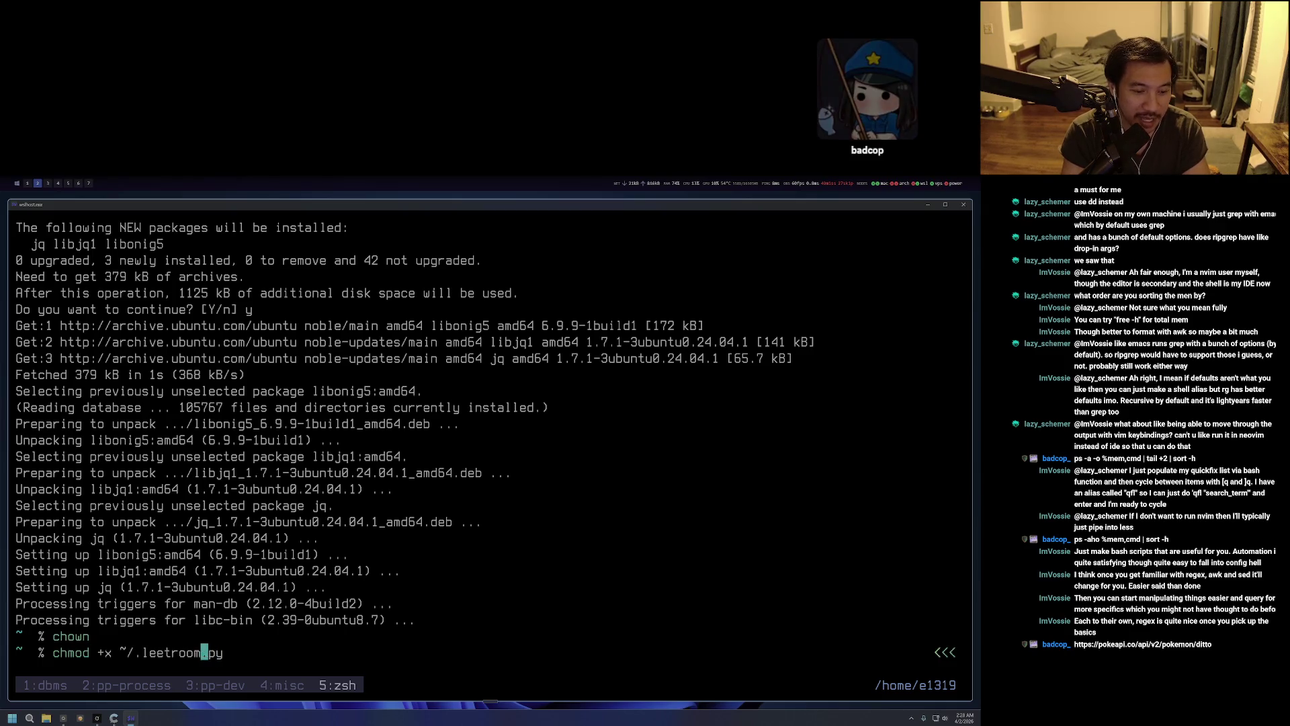
{"action": "key", "text": "w"}
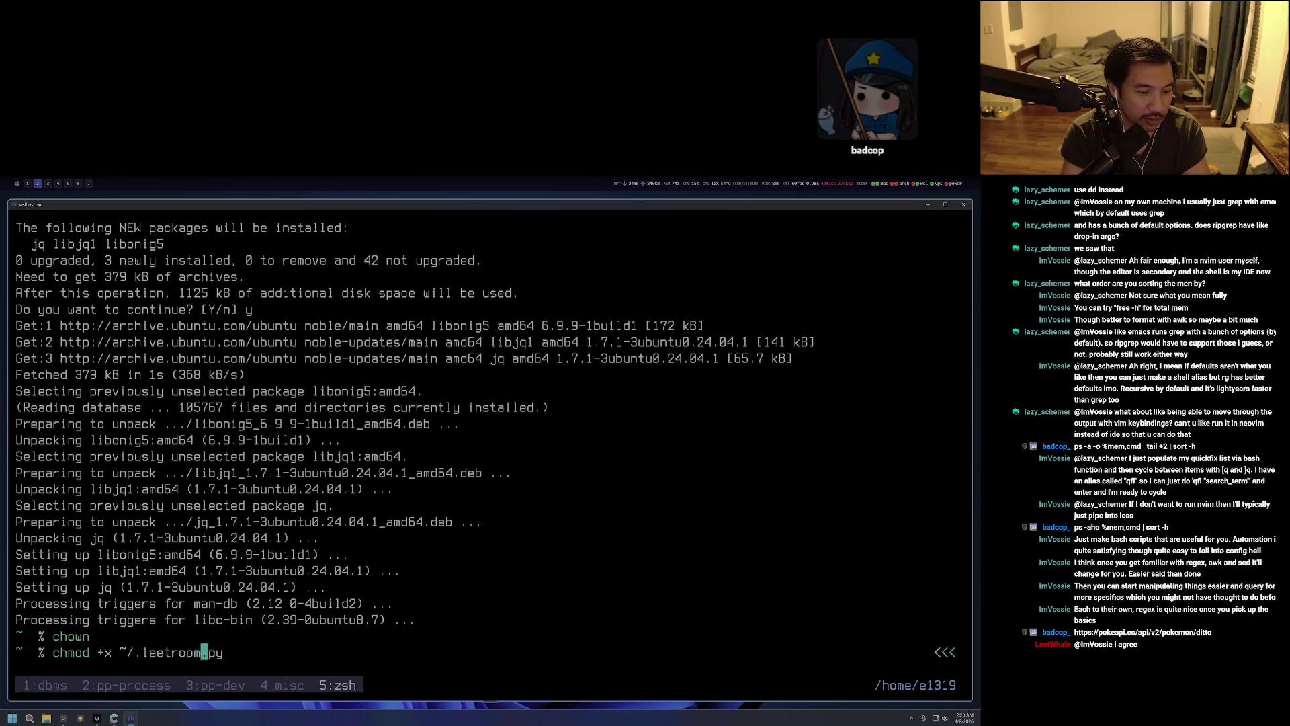
{"action": "key", "text": "b"}
{"action": "key", "text": "b"}
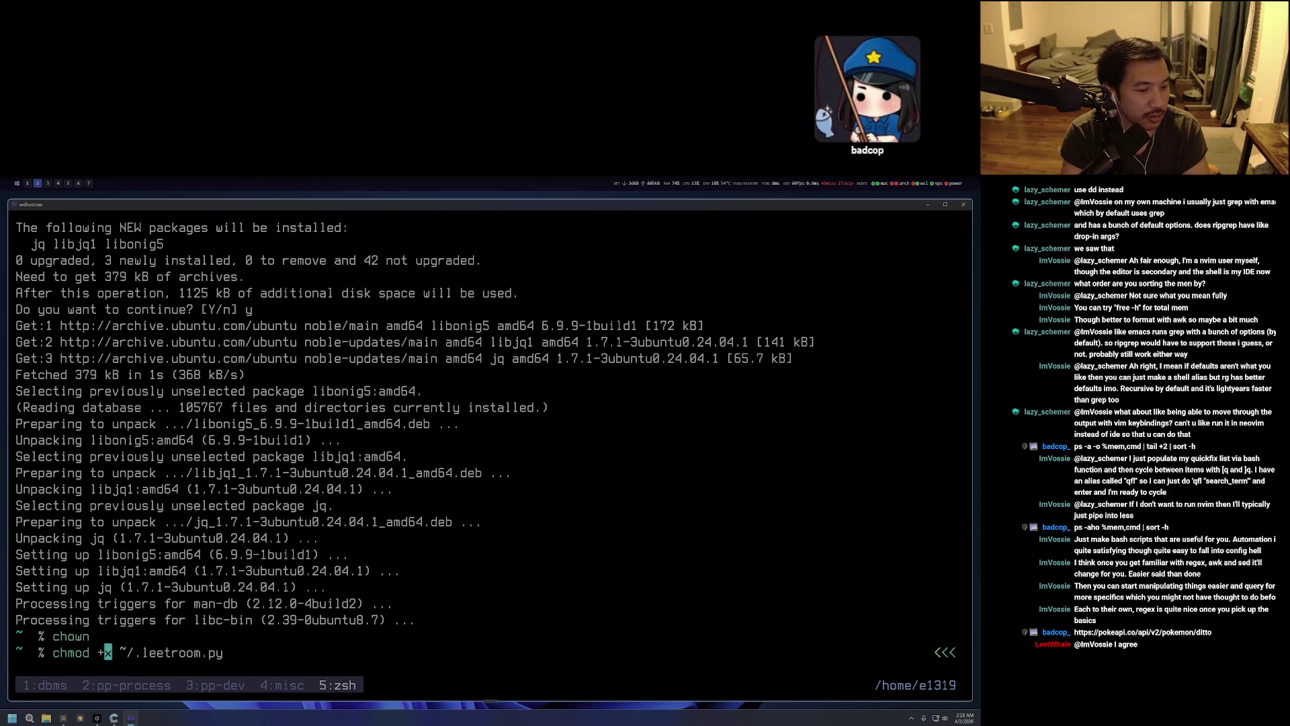
{"action": "key", "text": "Return"}
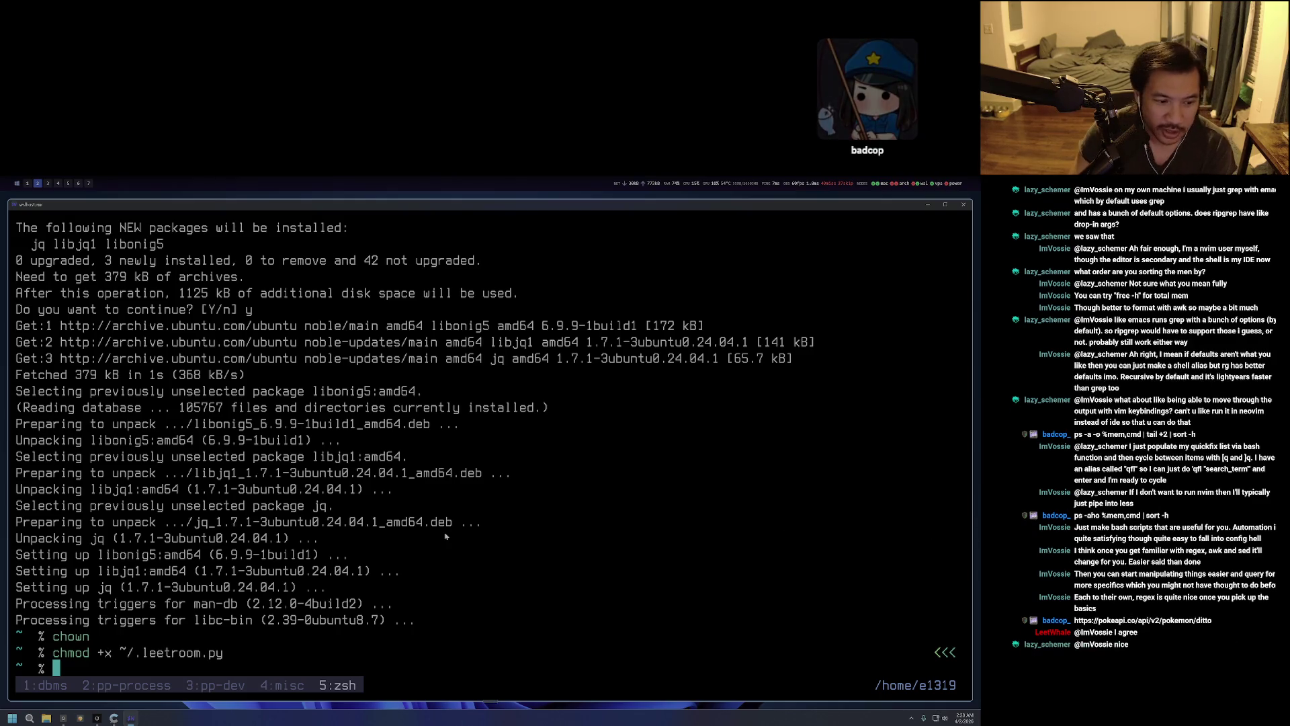
Run bare curl, discard a second curl line, and launch an empty nvim session.
{"action": "type", "text": "curl"}
{"action": "key", "text": "Return"}
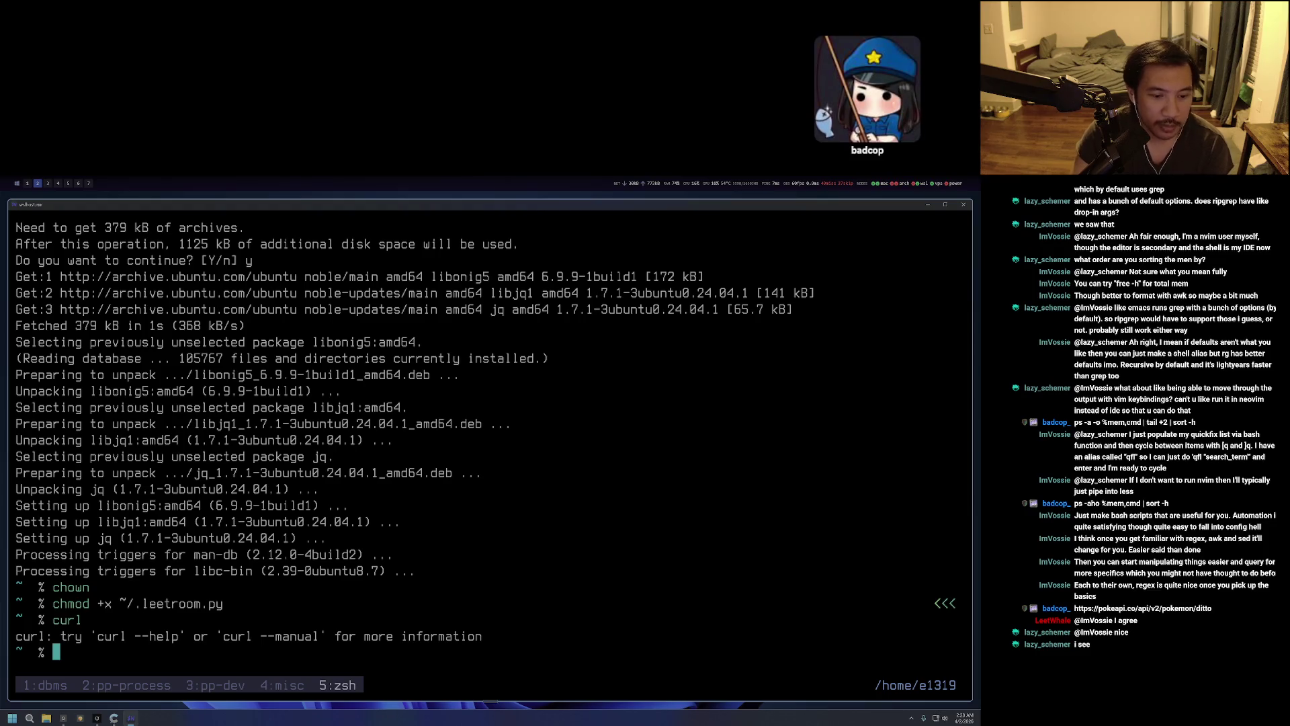
{"action": "key", "text": "alt+Tab"}
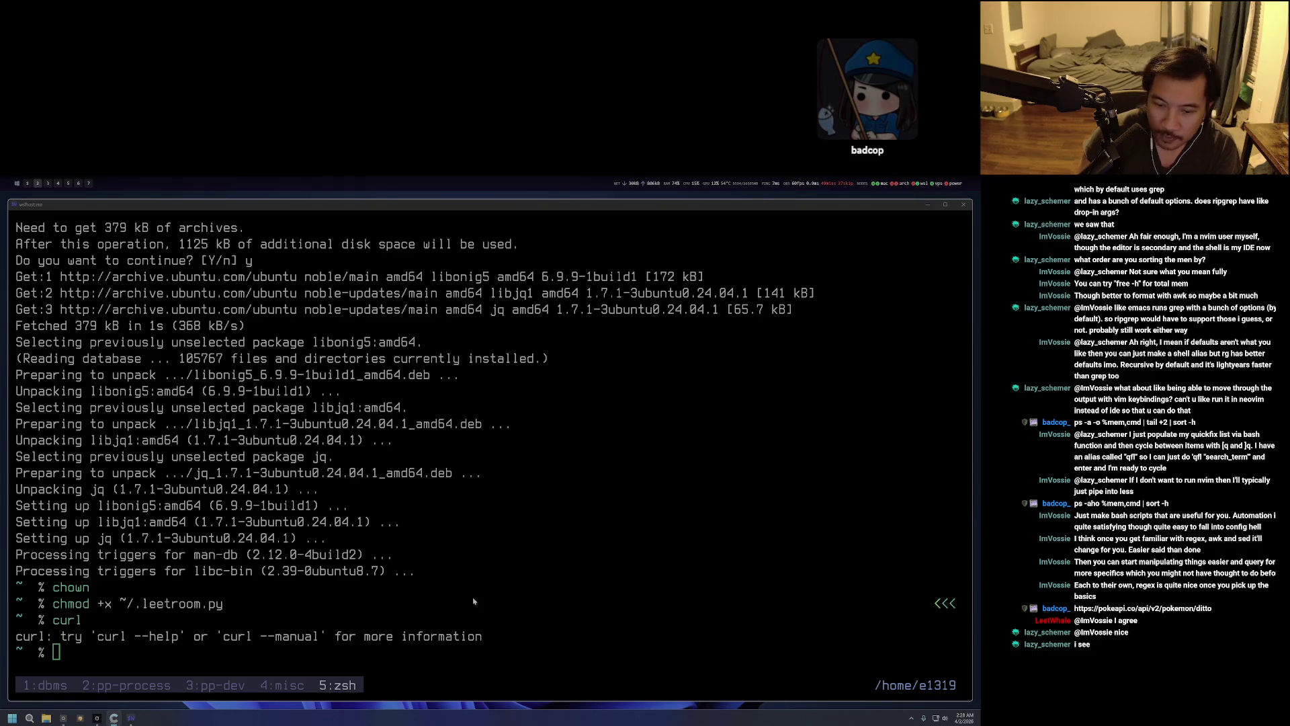
{"action": "key", "text": "alt+Tab"}
{"action": "type", "text": "curl"}
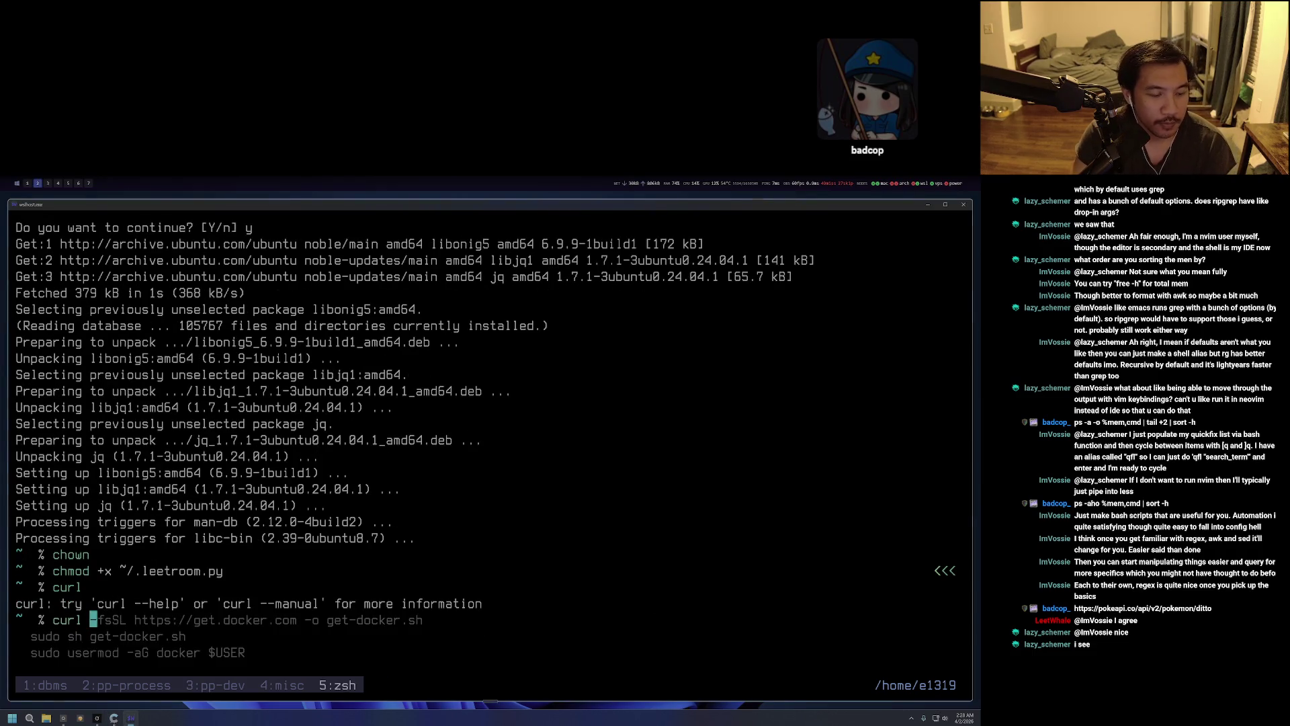
{"action": "key", "text": "ctrl+c"}
{"action": "type", "text": "nvim"}
{"action": "key", "text": "Return"}
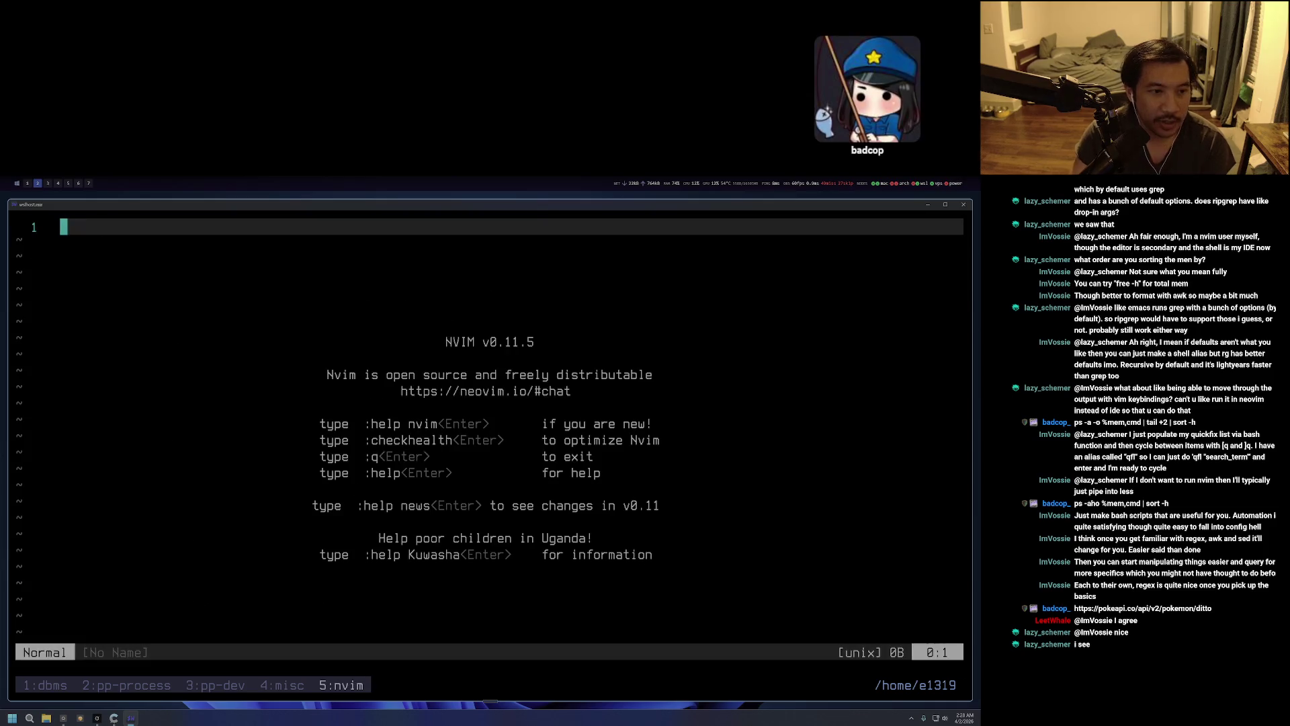
Paste the pokeapi.co/api/v2/pokemon/ditto URL into the empty Neovim buffer.
{"action": "key", "text": "ctrl+c"}
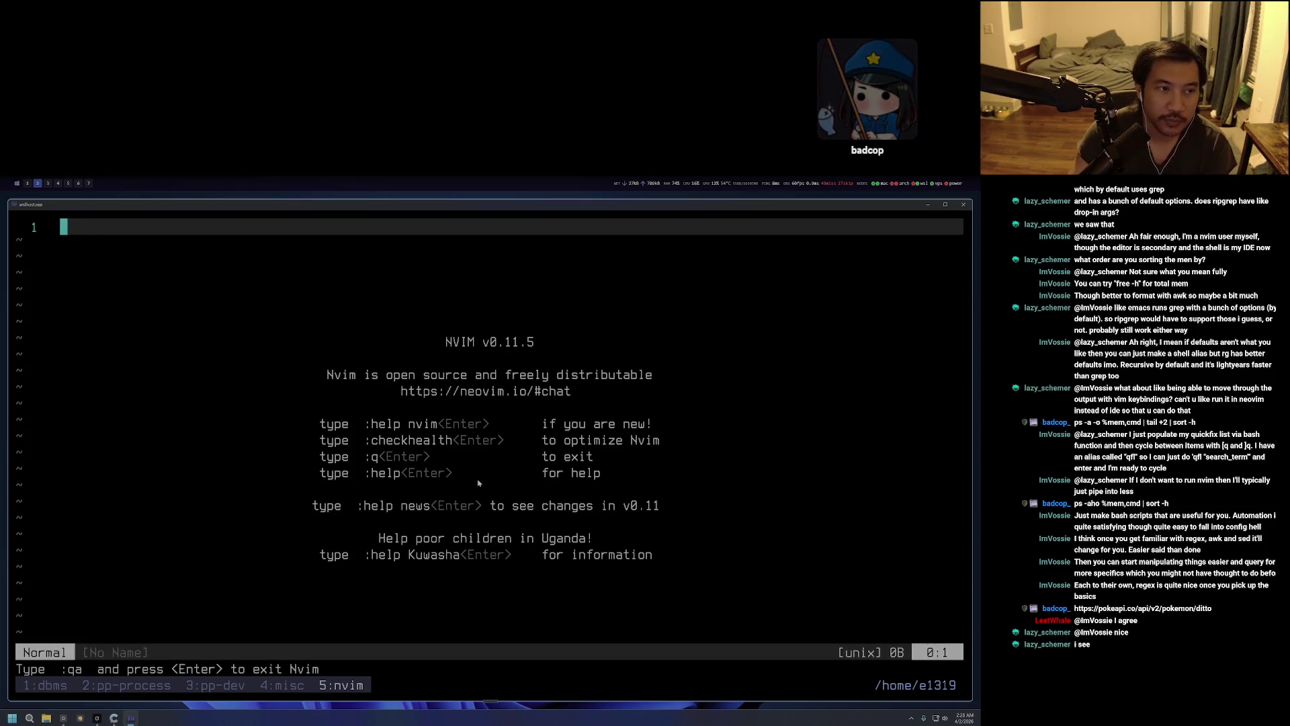
{"action": "key", "text": "ctrl+shift+v"}
{"action": "key", "text": "ctrl+c"}
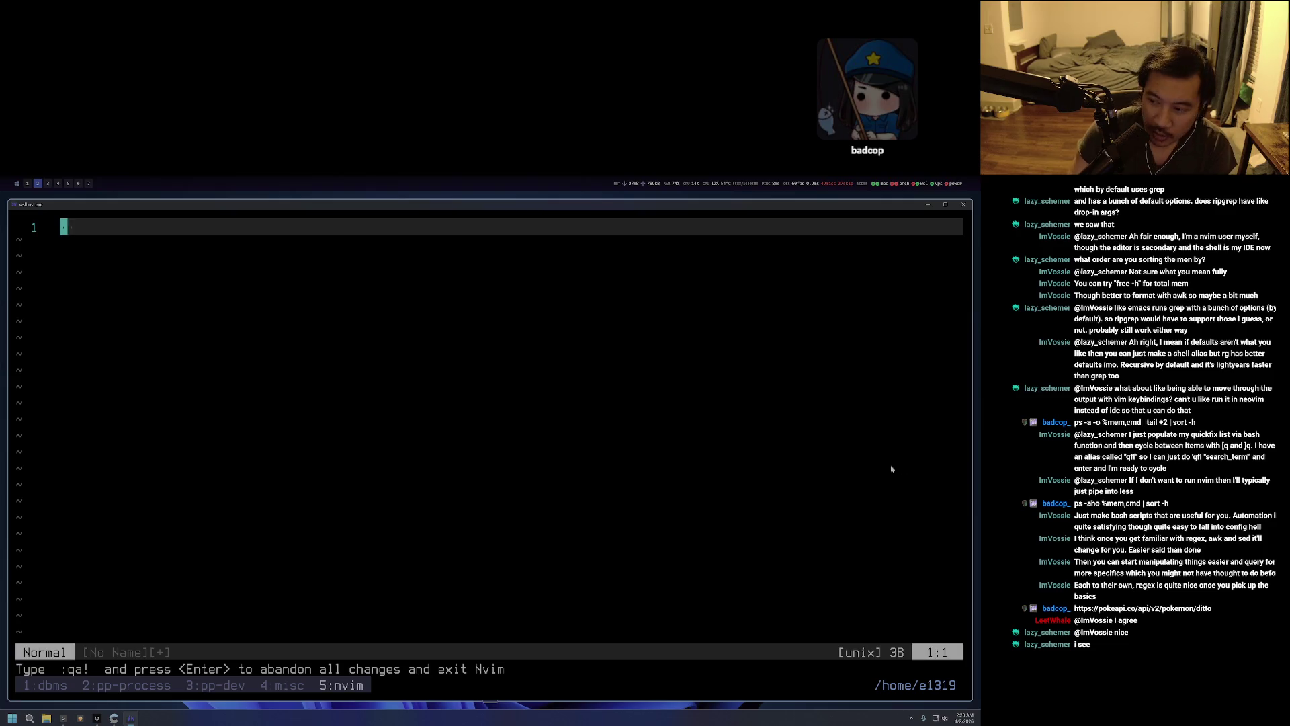
{"action": "key", "text": "alt+Tab"}
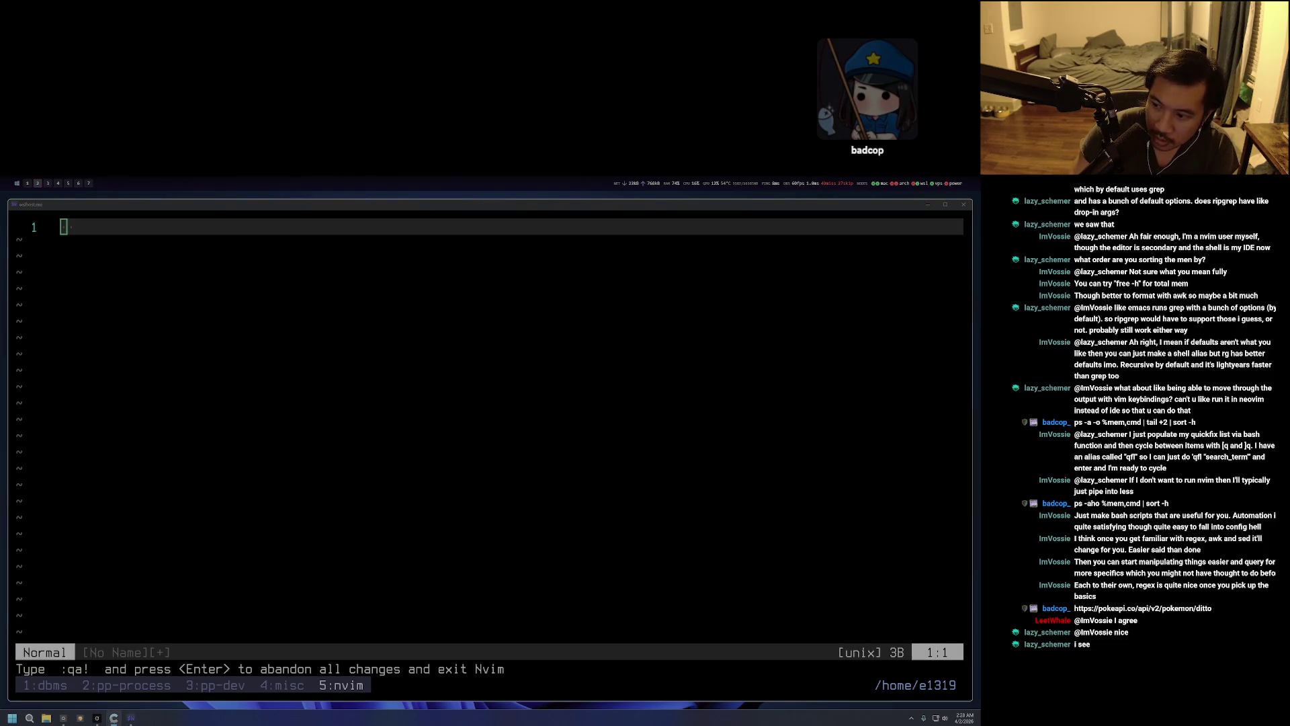
{"action": "left_click", "coordinate": [503, 398]}
{"action": "key", "text": "ctrl+shift+v"}
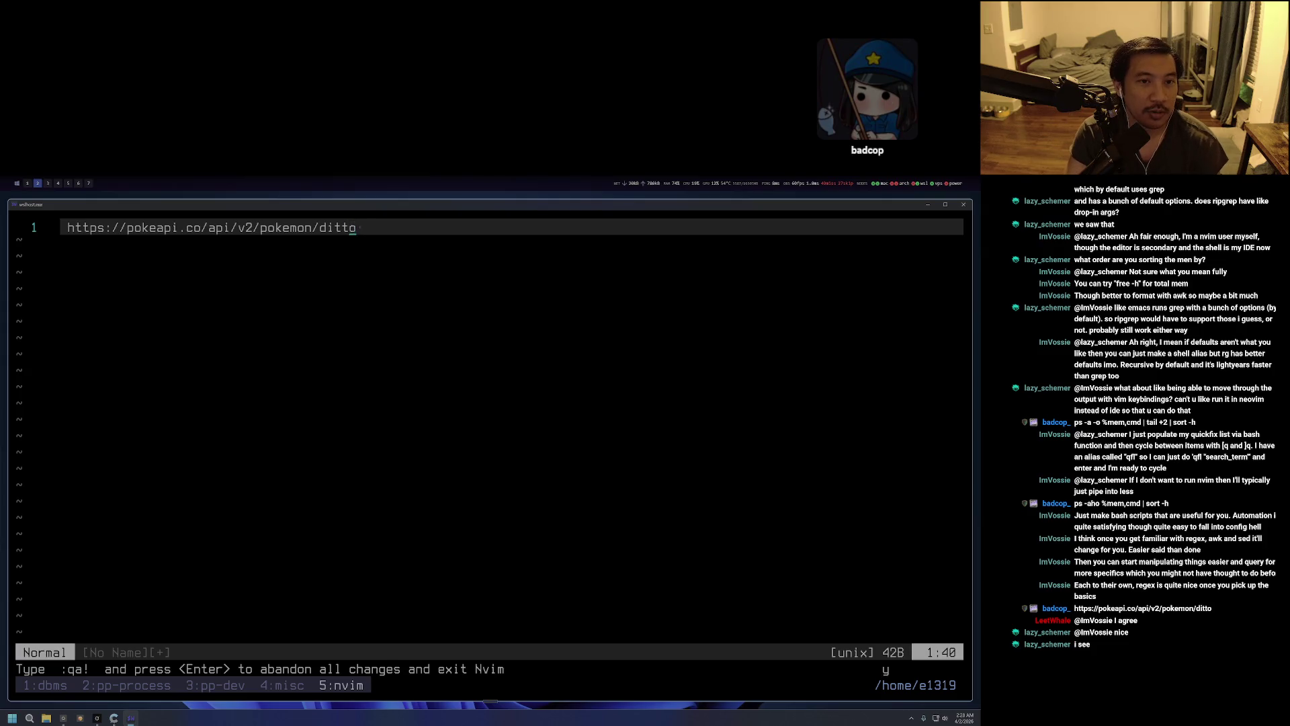
Quit Neovim without saving via :q! and type curl with the Ditto URL at the prompt.
{"action": "type", "text": ":Q!"}
{"action": "key", "text": "Return"}
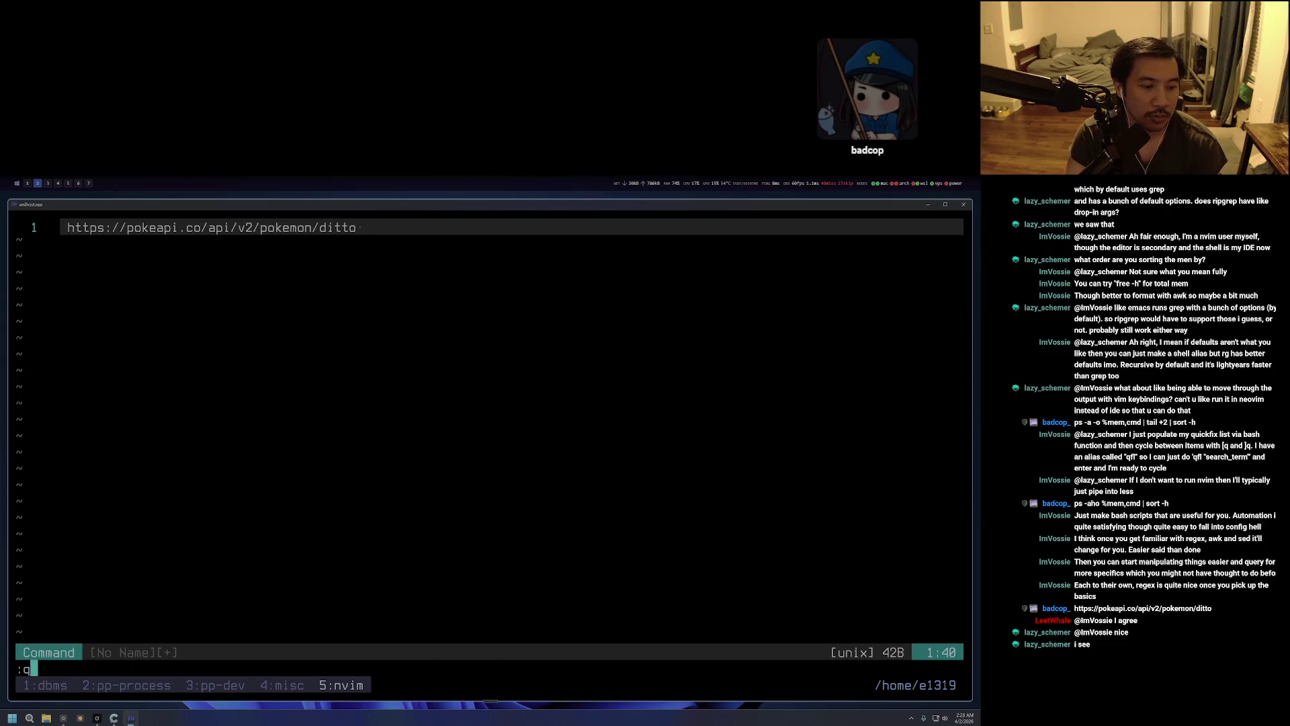
{"action": "type", "text": ":q"}
{"action": "key", "text": "Return"}
{"action": "key", "text": "Return"}
{"action": "type", "text": ":q!"}
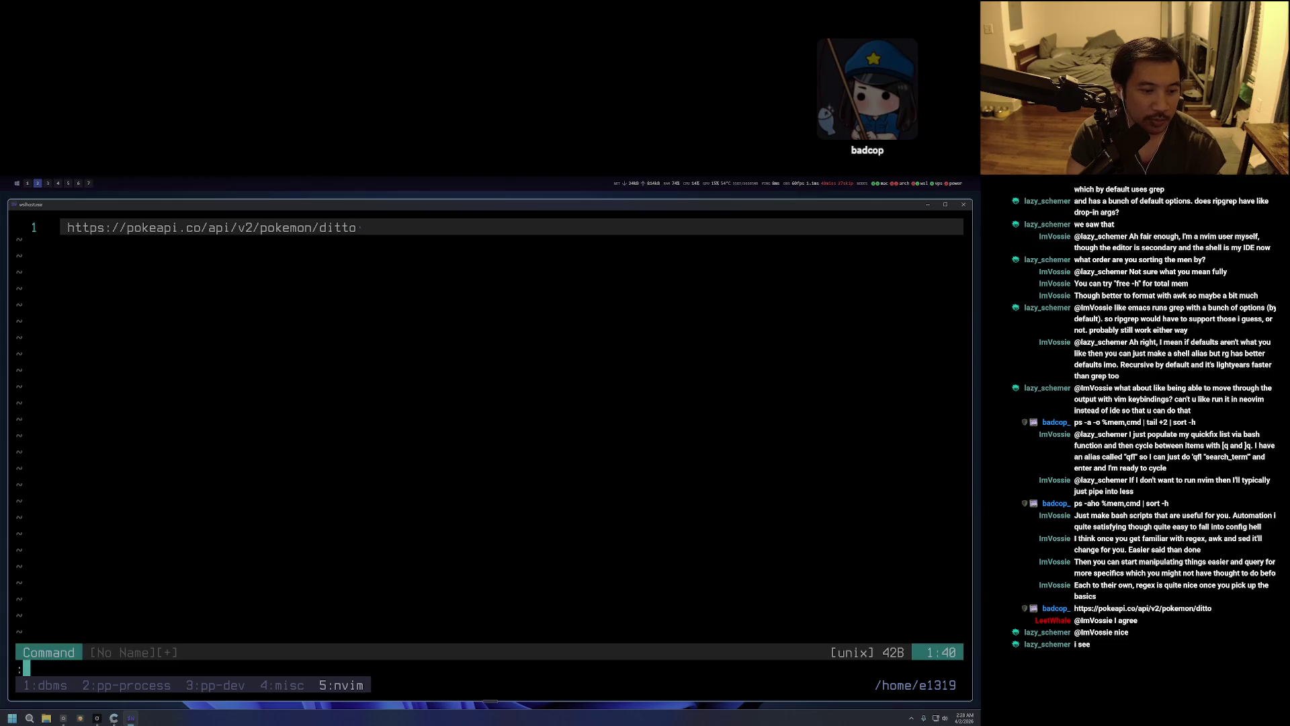
{"action": "key", "text": "Return"}
{"action": "type", "text": "curl "}
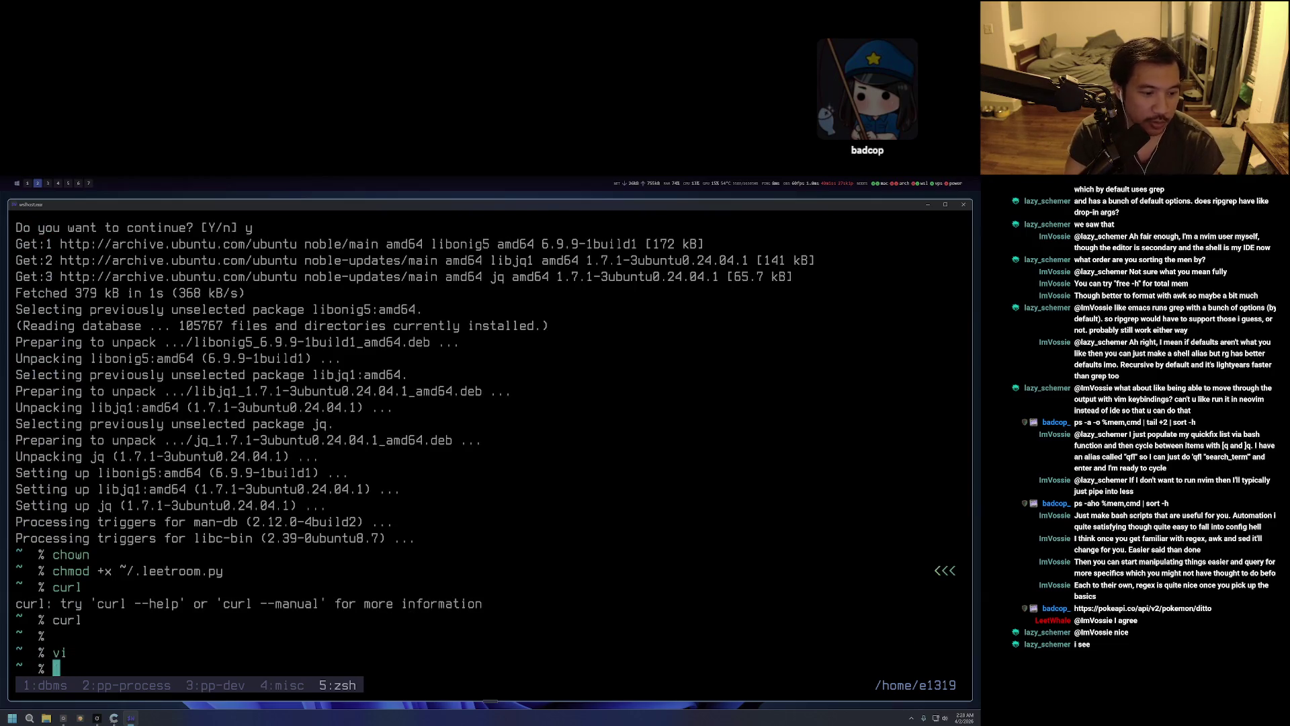
{"action": "type", "text": "https://pokeapi.co/api/v2/pokemon/ditto"}
{"action": "key", "text": "Return"}
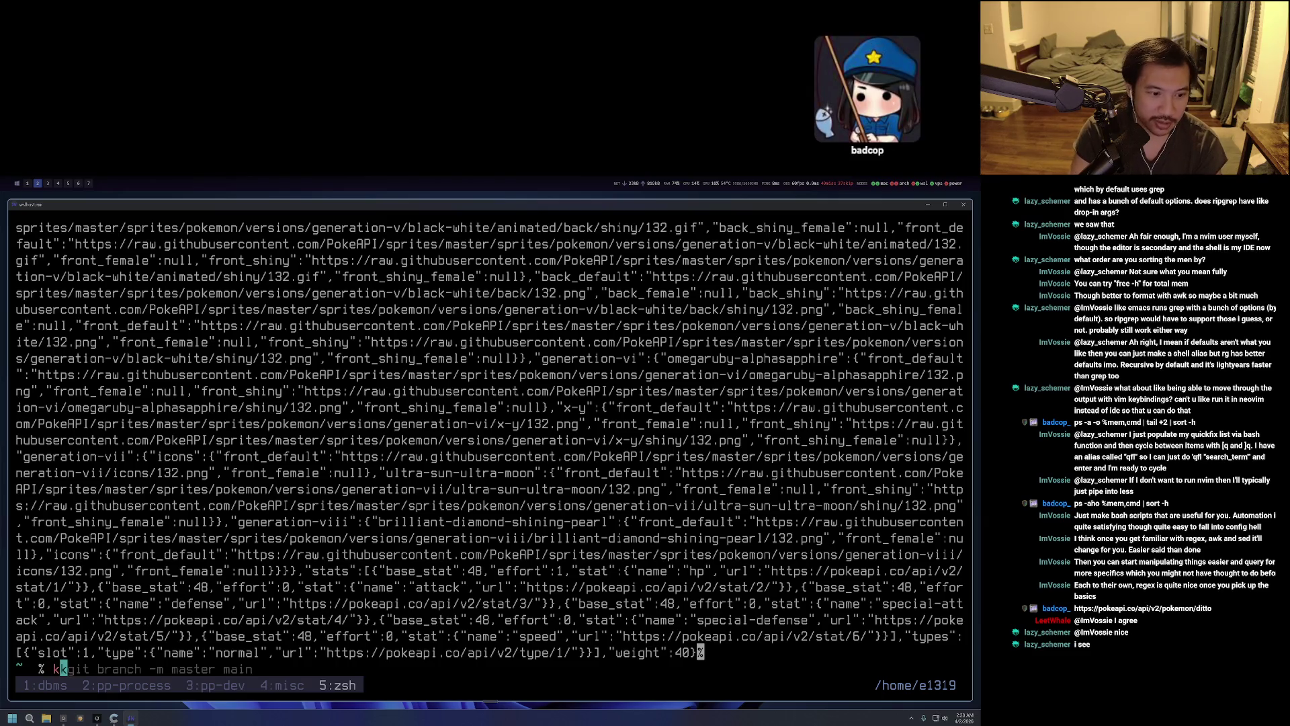
{"action": "scroll", "coordinate": [490, 447], "scroll_direction": "up", "scroll_amount": 2}
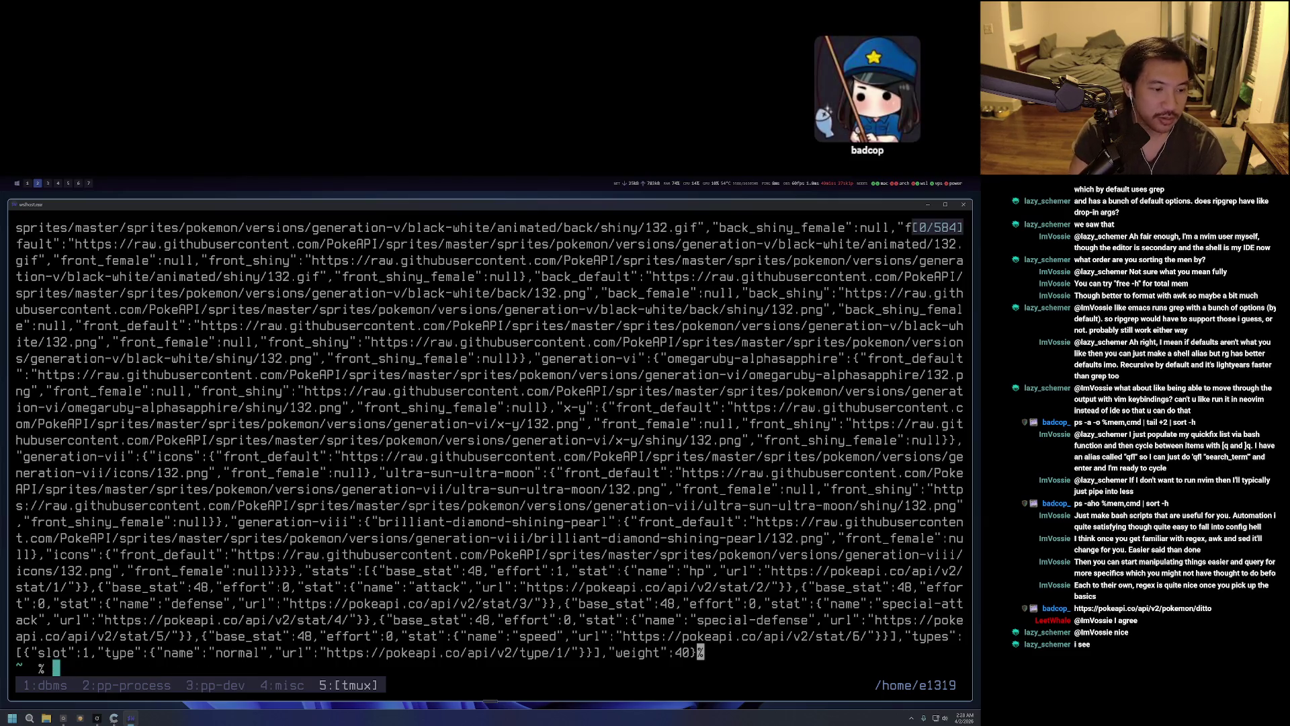
{"action": "scroll", "coordinate": [489, 447], "scroll_direction": "up", "scroll_amount": 10}
{"action": "scroll", "coordinate": [490, 447], "scroll_direction": "down", "scroll_amount": 10}
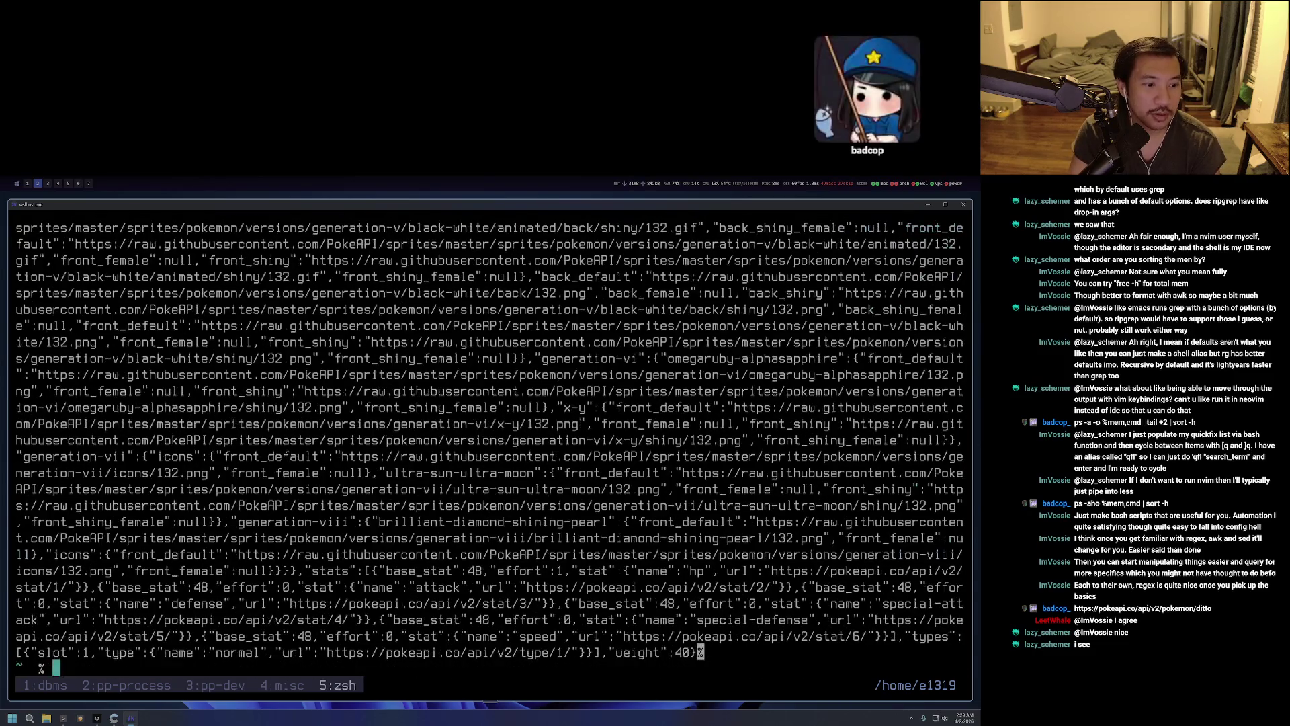
{"action": "key", "text": "Up"}
{"action": "key", "text": "ctrl+a"}
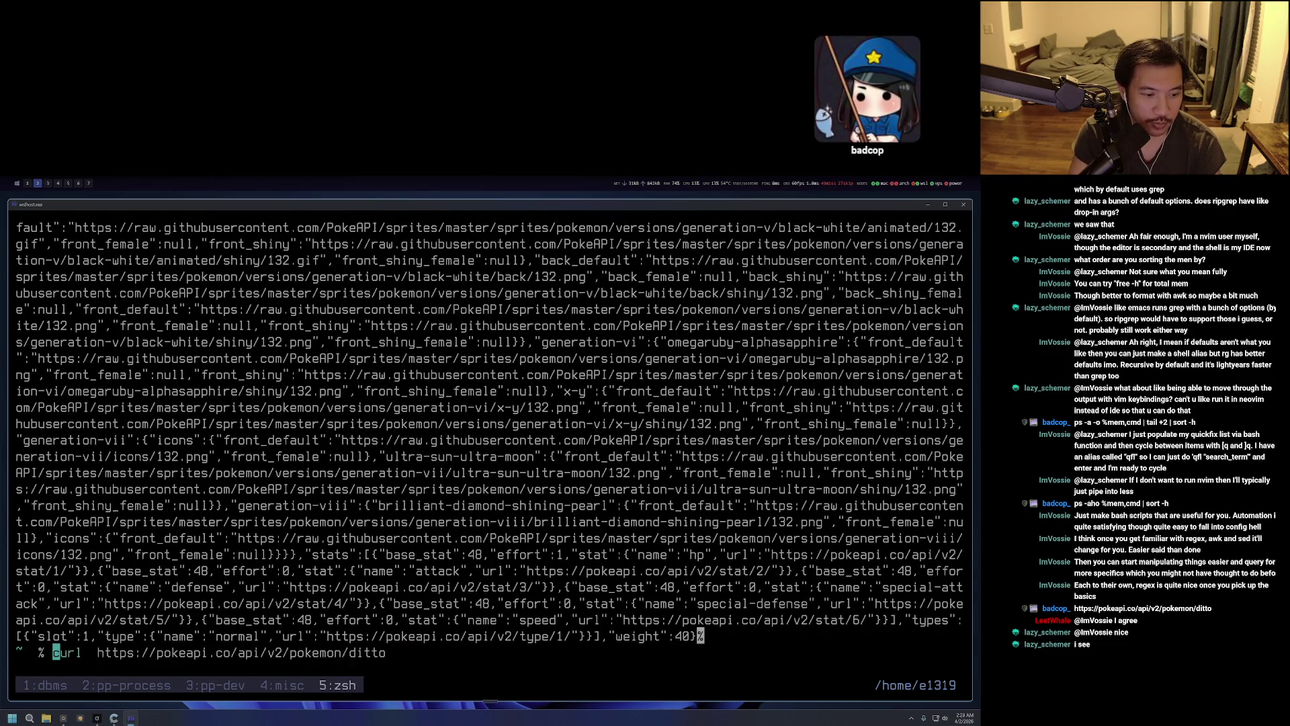
Append | jq to the Ditto curl command and run it to pretty-print the JSON.
{"action": "key", "text": "ctrl+e"}
{"action": "type", "text": "| "}
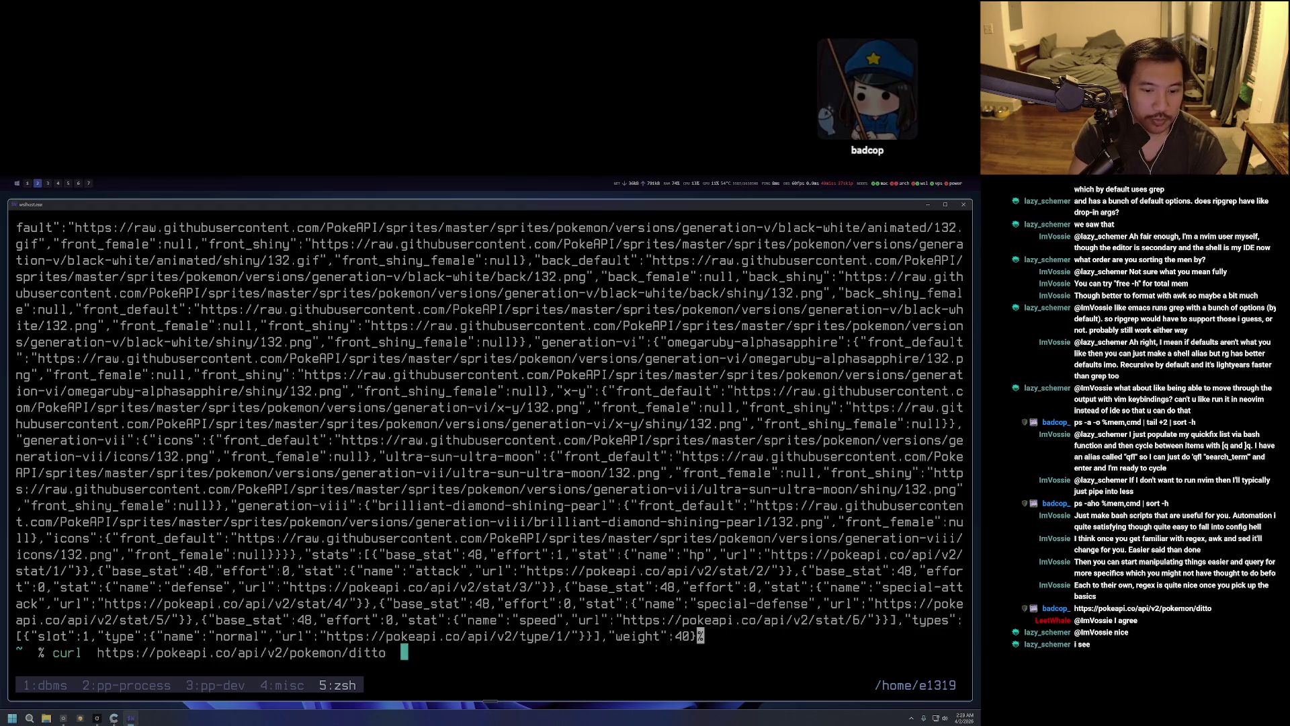
{"action": "type", "text": "jq"}
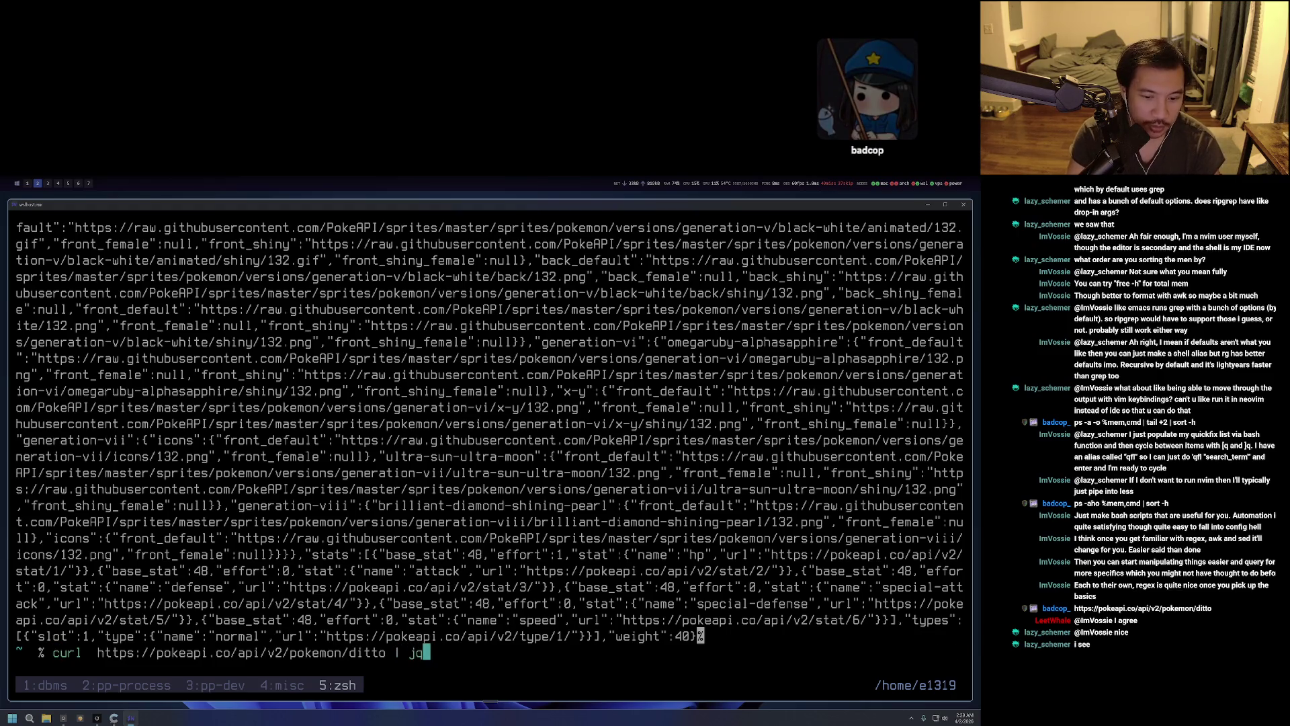
{"action": "key", "text": "Return"}
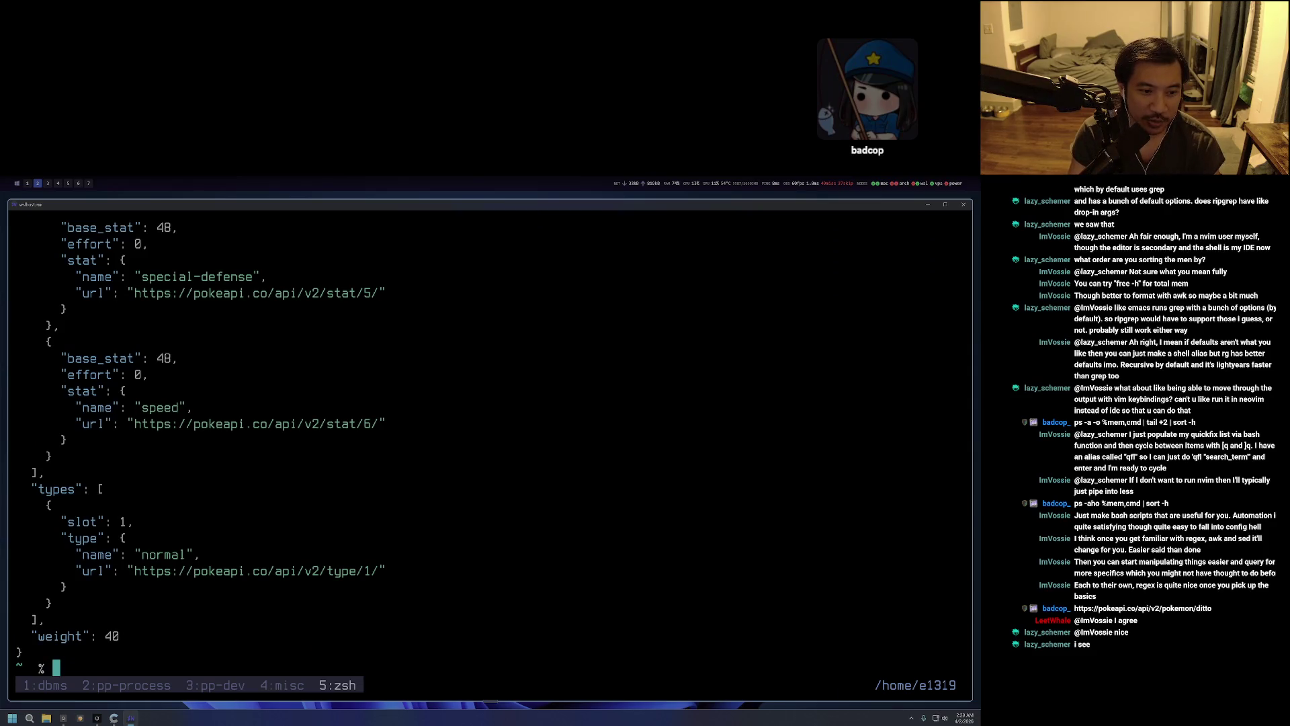
Page back through the formatted output in tmux copy mode, jumping between matching braces with %.
{"action": "key", "text": "ctrl+b"}
{"action": "key", "text": "bracketleft"}
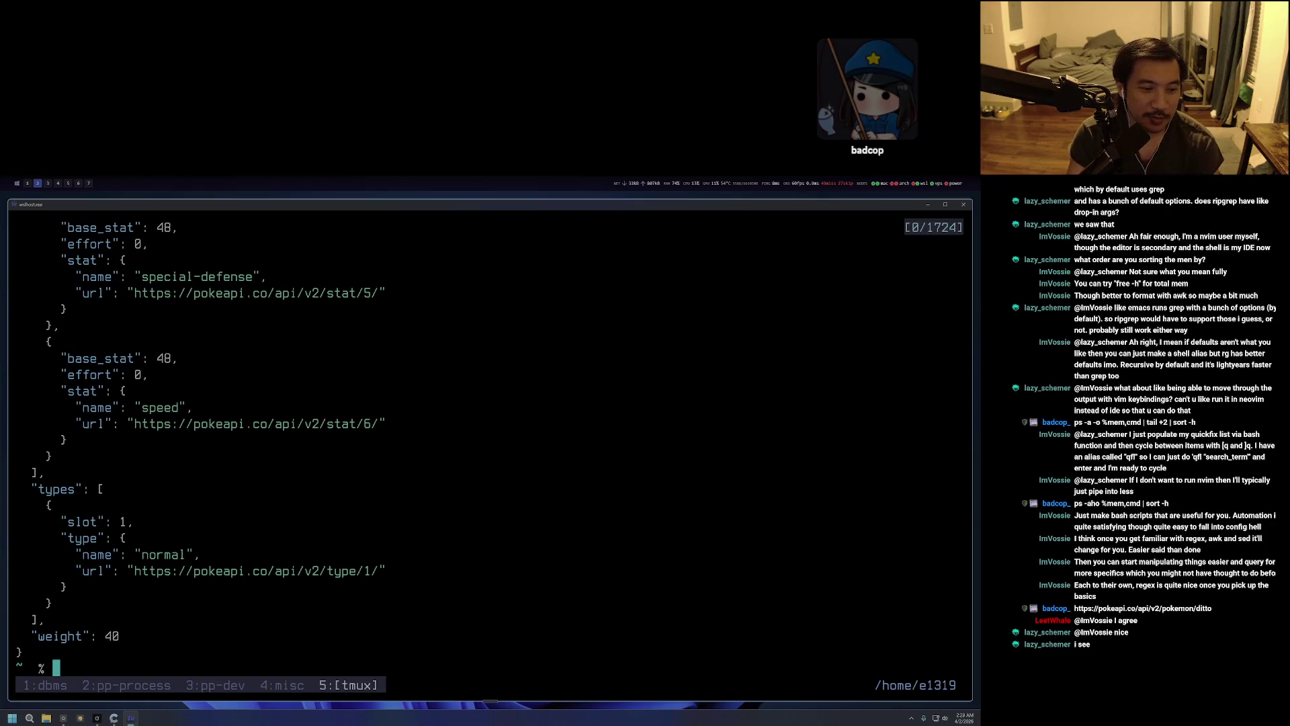
{"action": "key", "text": "ctrl+u"}
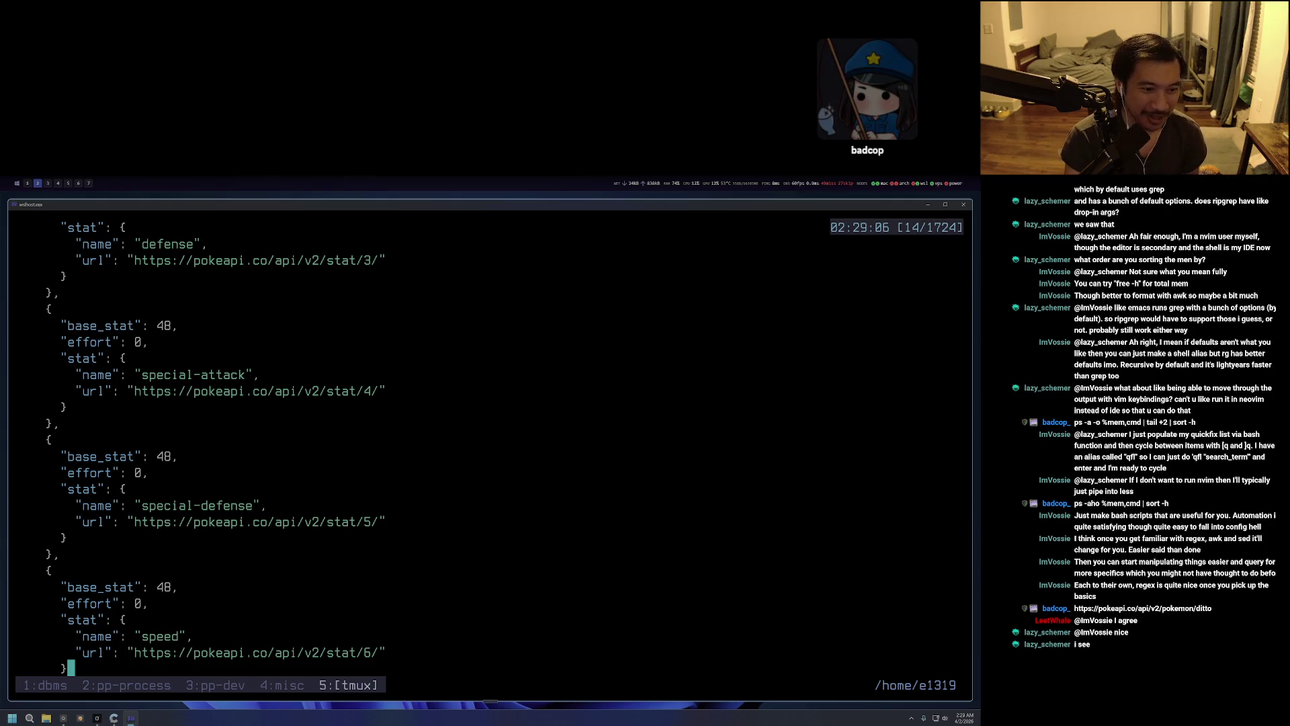
{"action": "scroll", "coordinate": [491, 444], "scroll_direction": "up", "scroll_amount": 11}
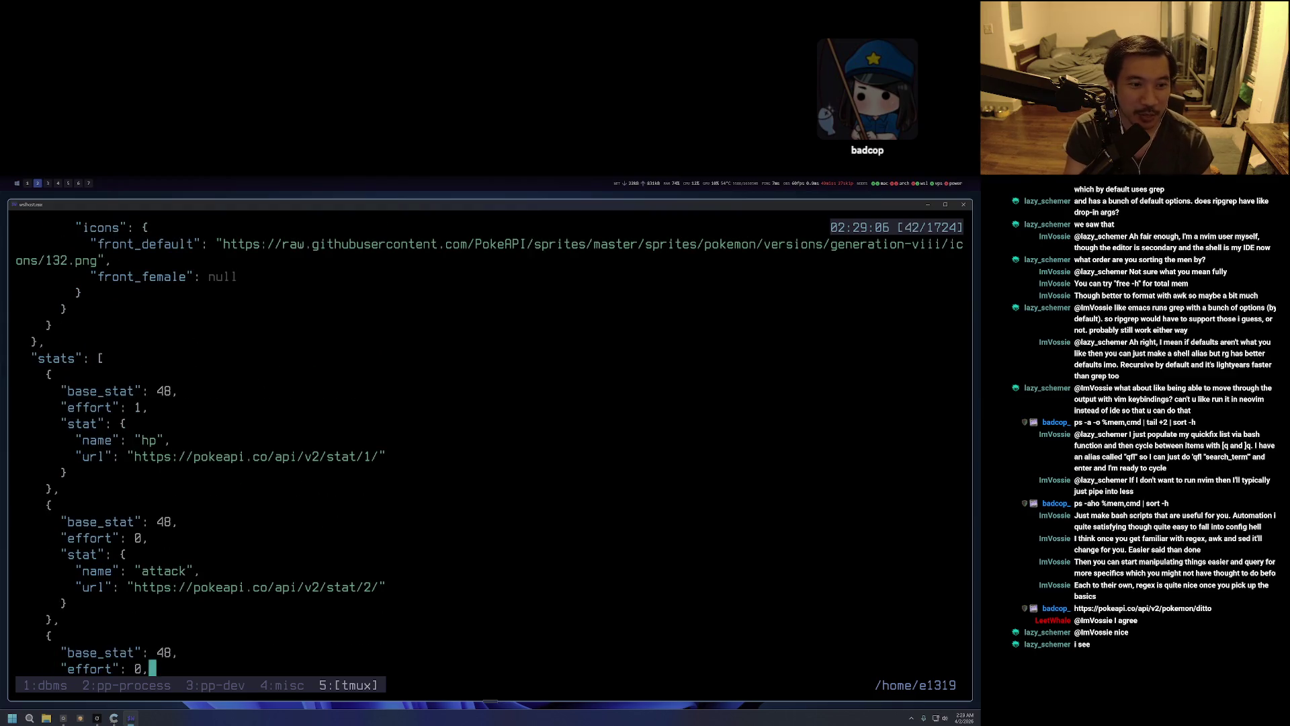
{"action": "scroll", "coordinate": [491, 444], "scroll_direction": "up", "scroll_amount": 3}
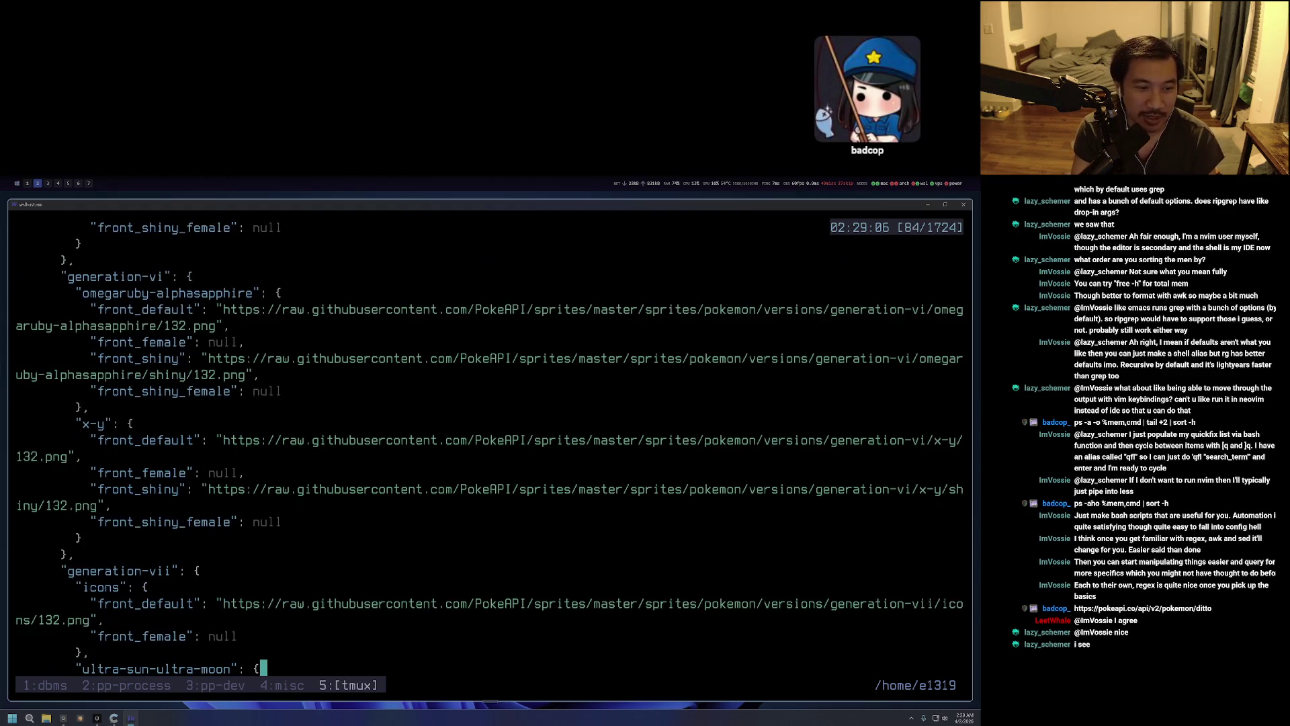
{"action": "scroll", "coordinate": [490, 444], "scroll_direction": "down", "scroll_amount": 17}
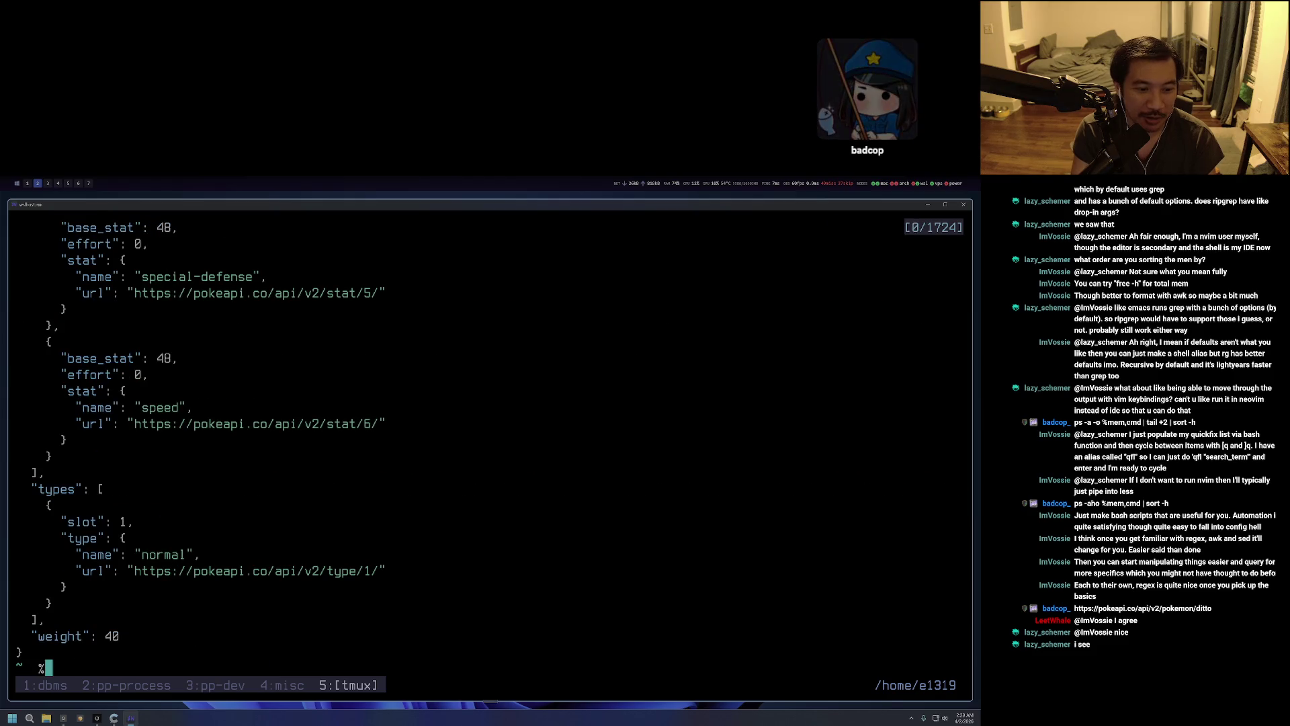
{"action": "key", "text": "k"}
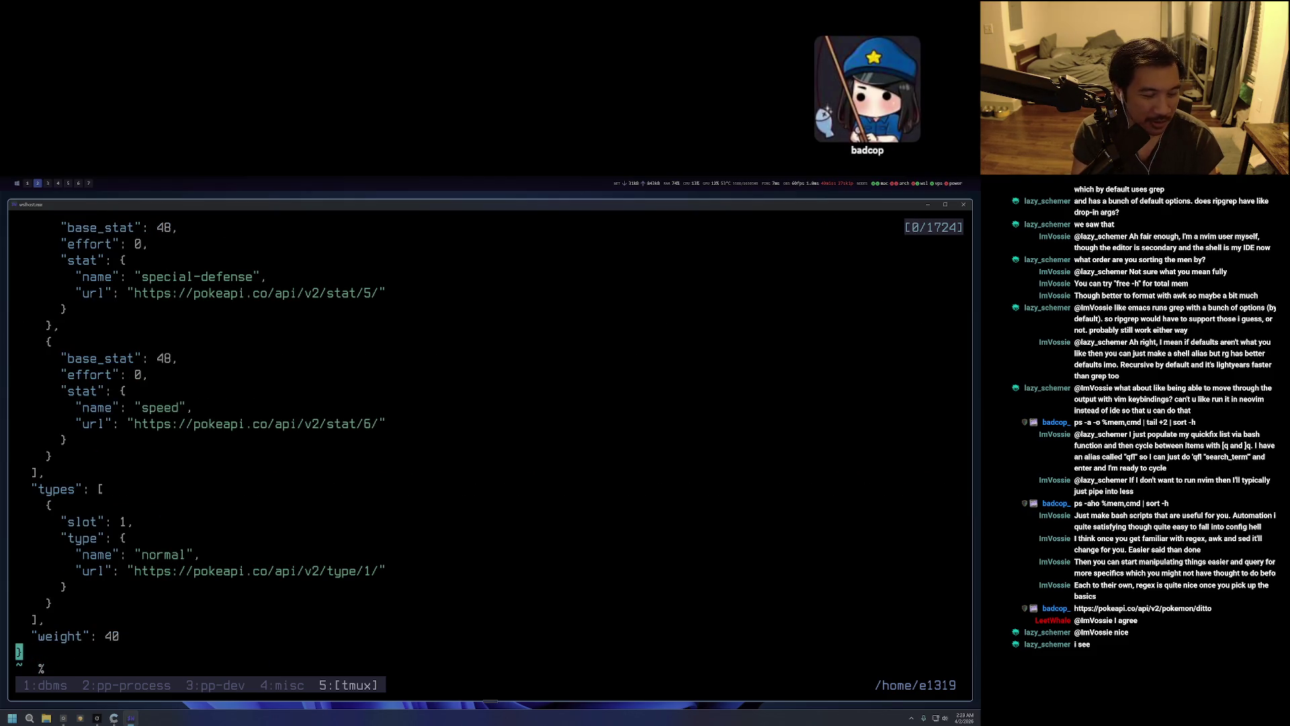
{"action": "key", "text": "percent"}
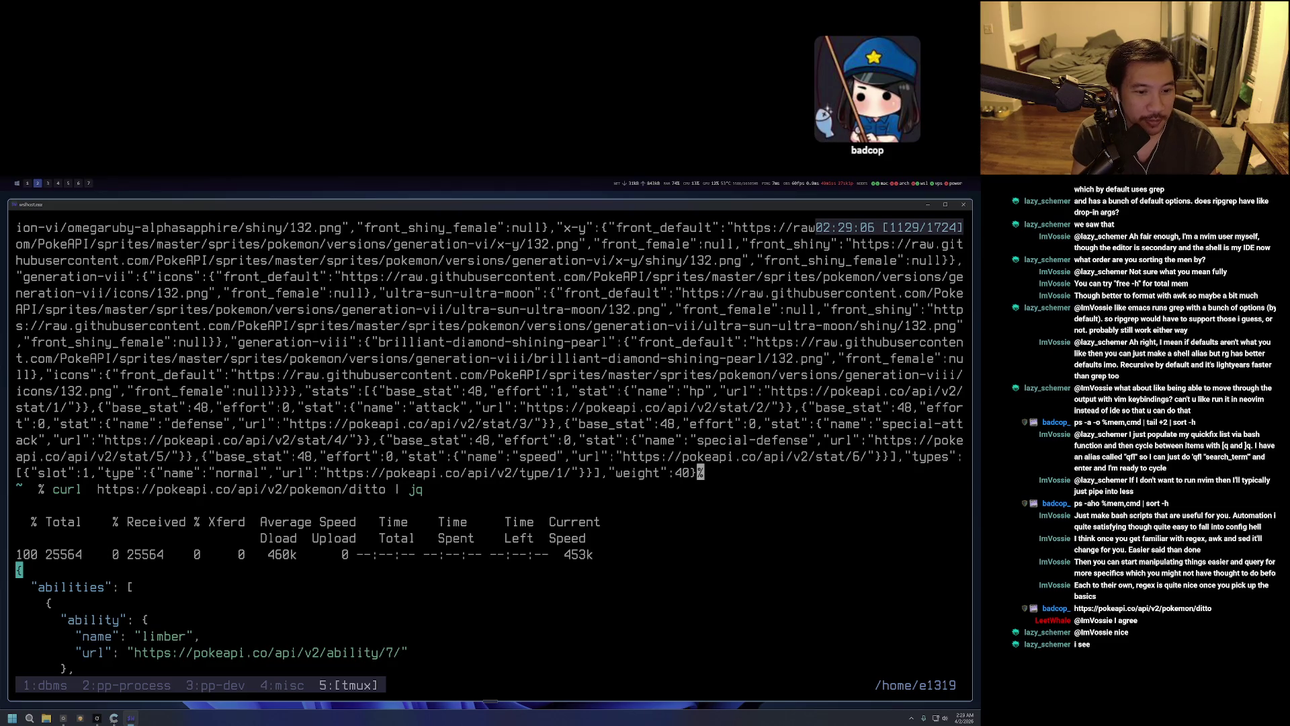
{"action": "key", "text": "percent"}
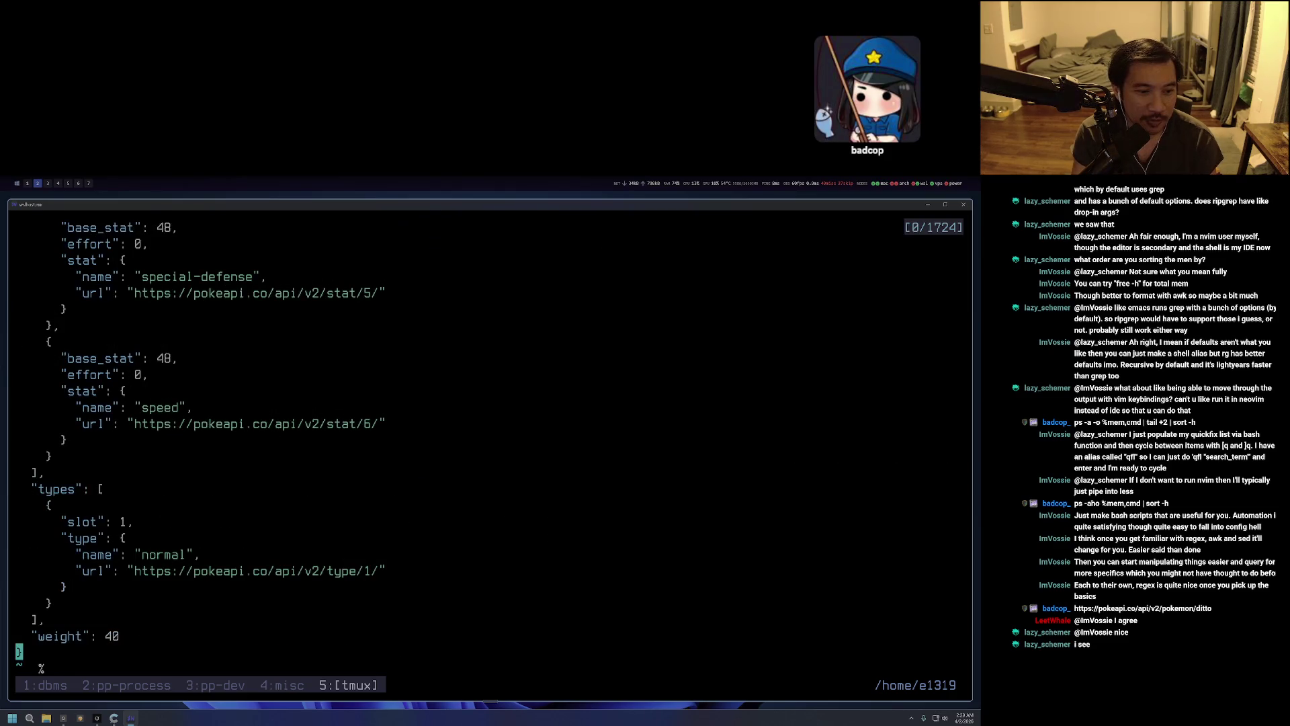
Move up through the output past weight and the normal type into earlier stats.
{"action": "key", "text": "Up"}
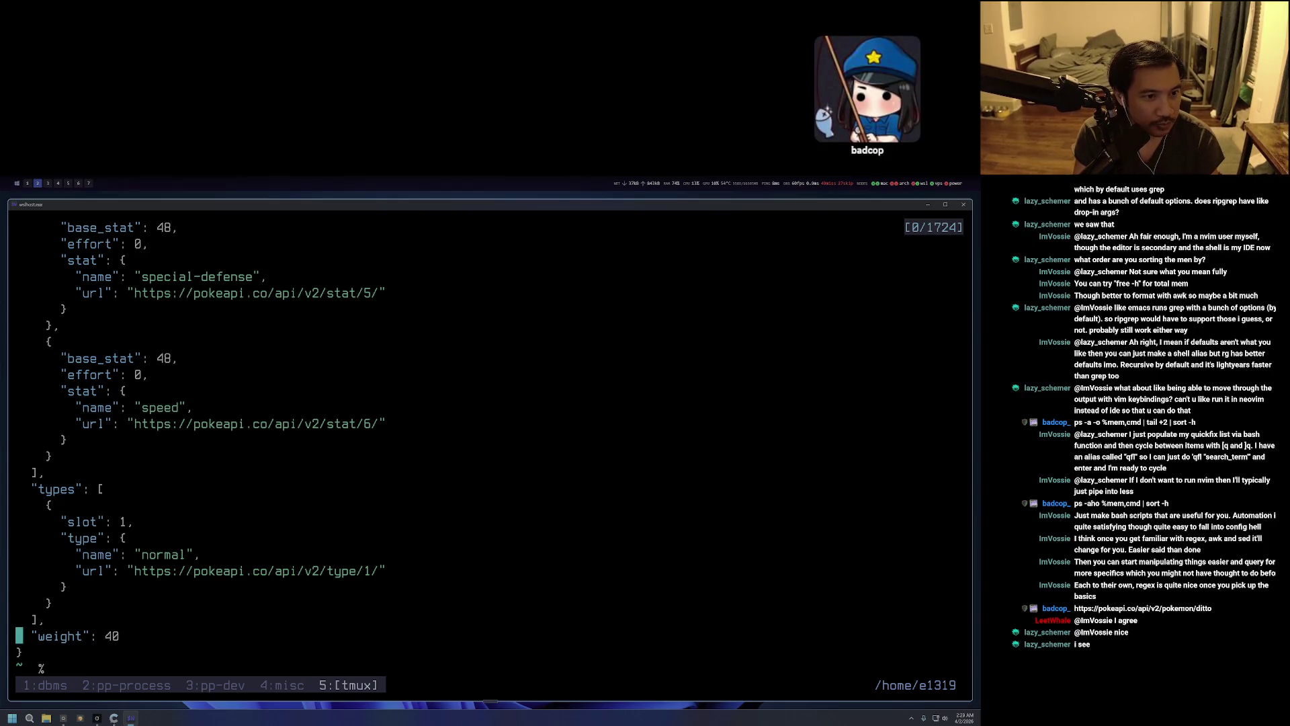
{"action": "key", "text": "Up"}
{"action": "key", "text": "Up"}
{"action": "key", "text": "Up"}
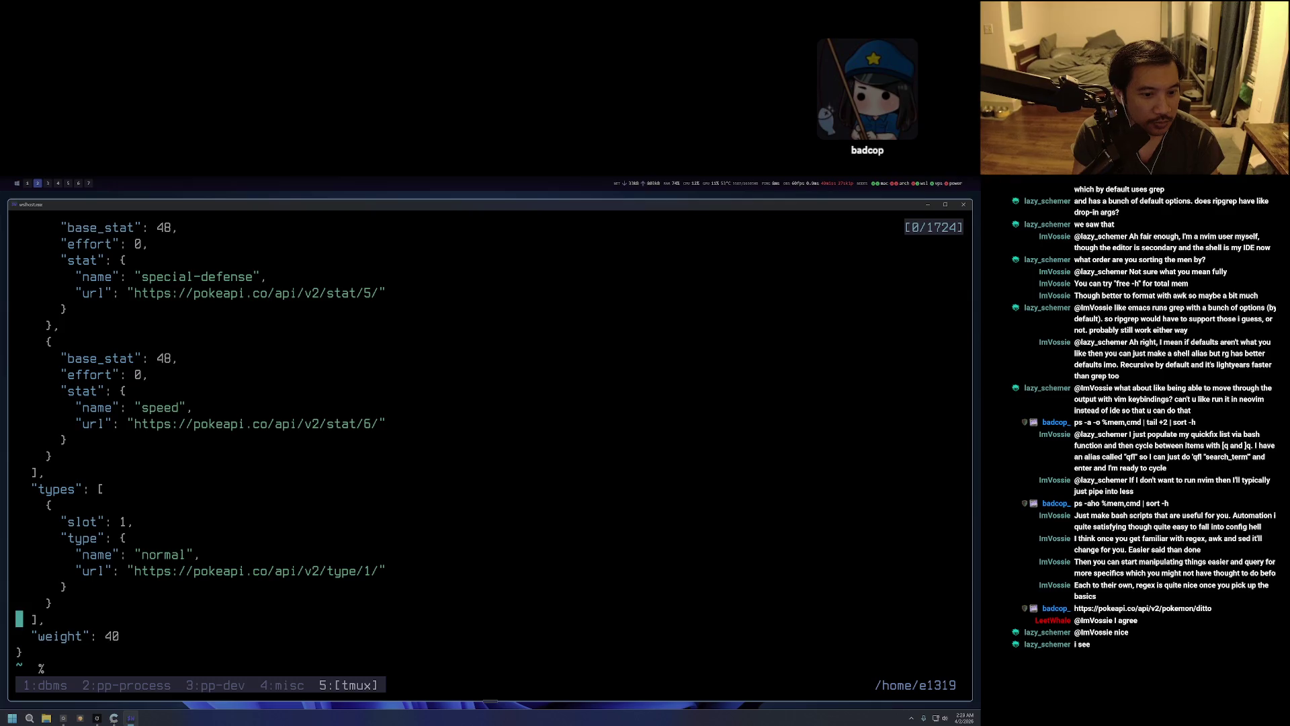
{"action": "key", "text": "Down"}
{"action": "key", "text": "w"}
{"action": "key", "text": "w"}
{"action": "key", "text": "w"}
{"action": "key", "text": "w"}
{"action": "key", "text": "w"}
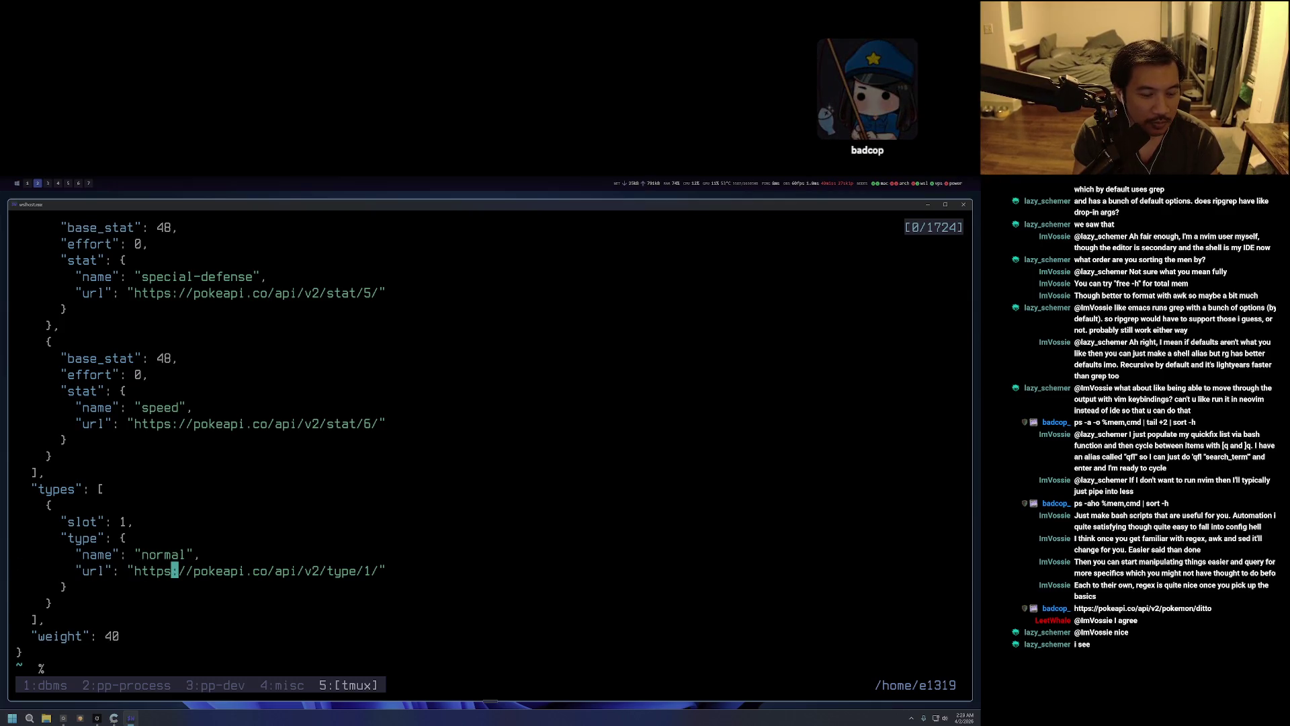
{"action": "key", "text": "ctrl+u"}
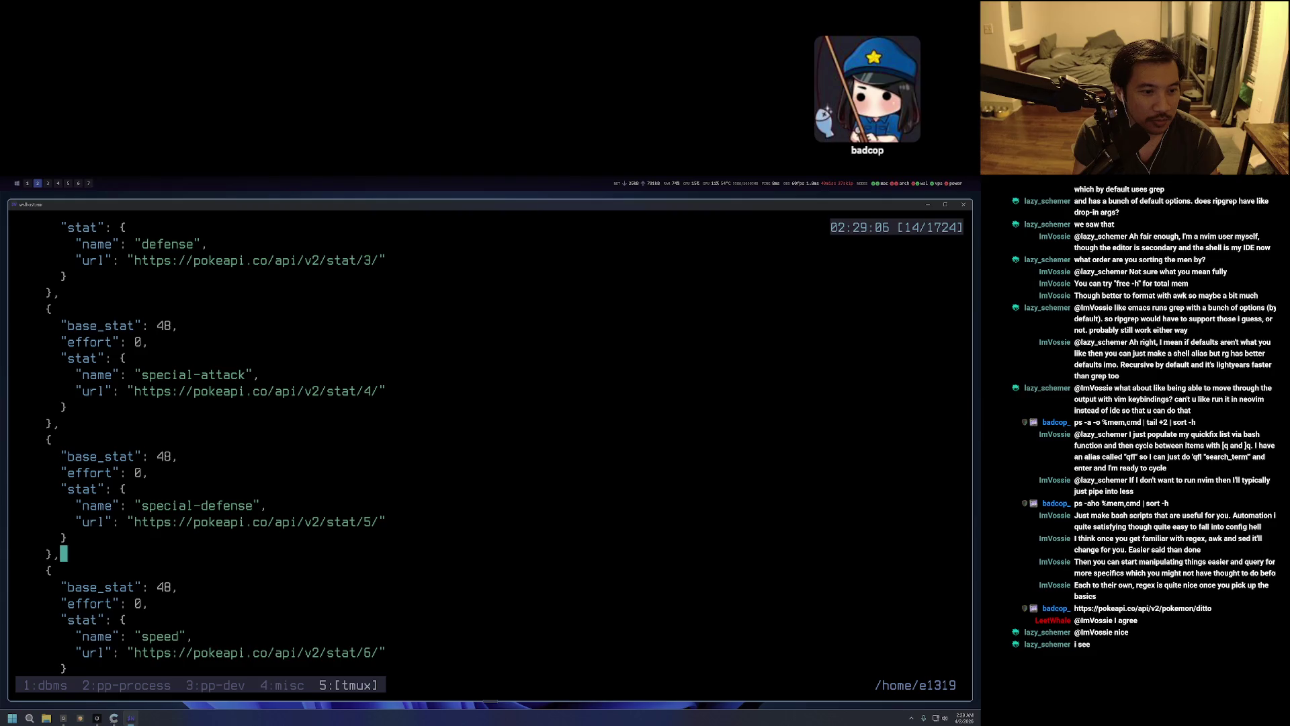
Search the scrollback for 'abili' to view the limber and imposter abilities, then exit.
{"action": "key", "text": "slash"}
{"action": "type", "text": "abili"}
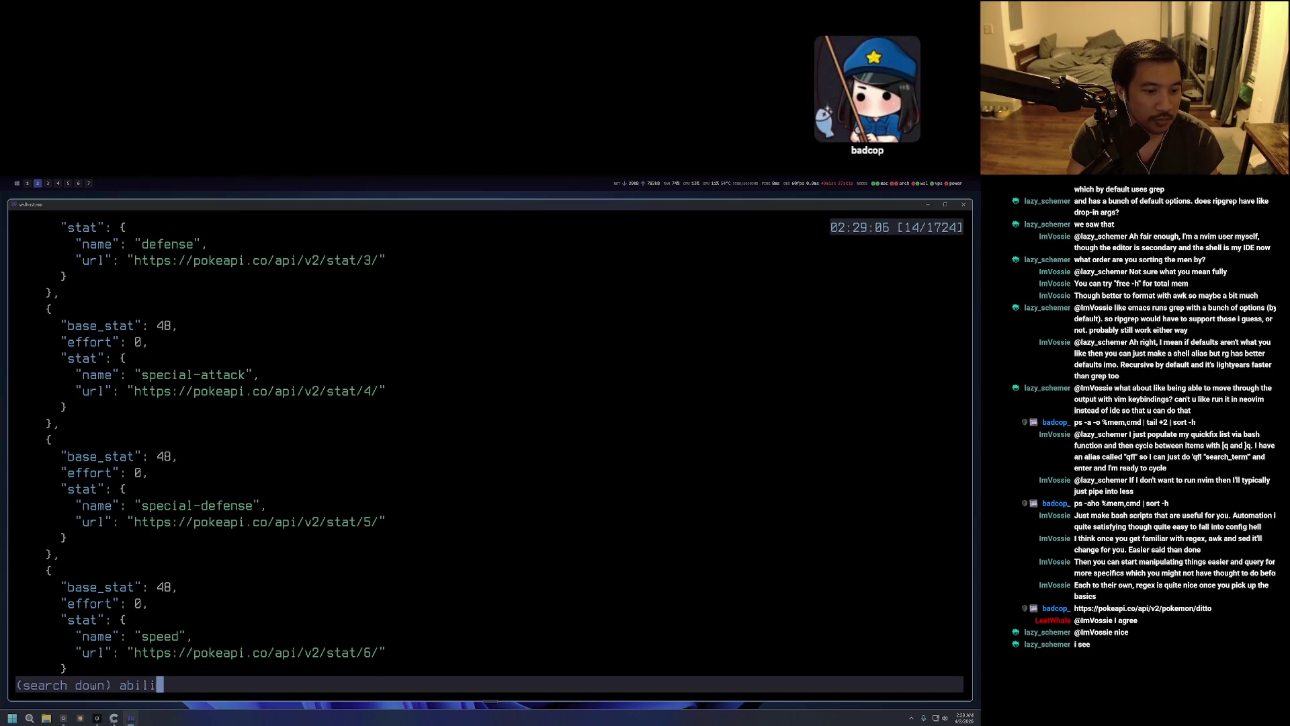
{"action": "key", "text": "Return"}
{"action": "key", "text": "j"}
{"action": "key", "text": "j"}
{"action": "key", "text": "j"}
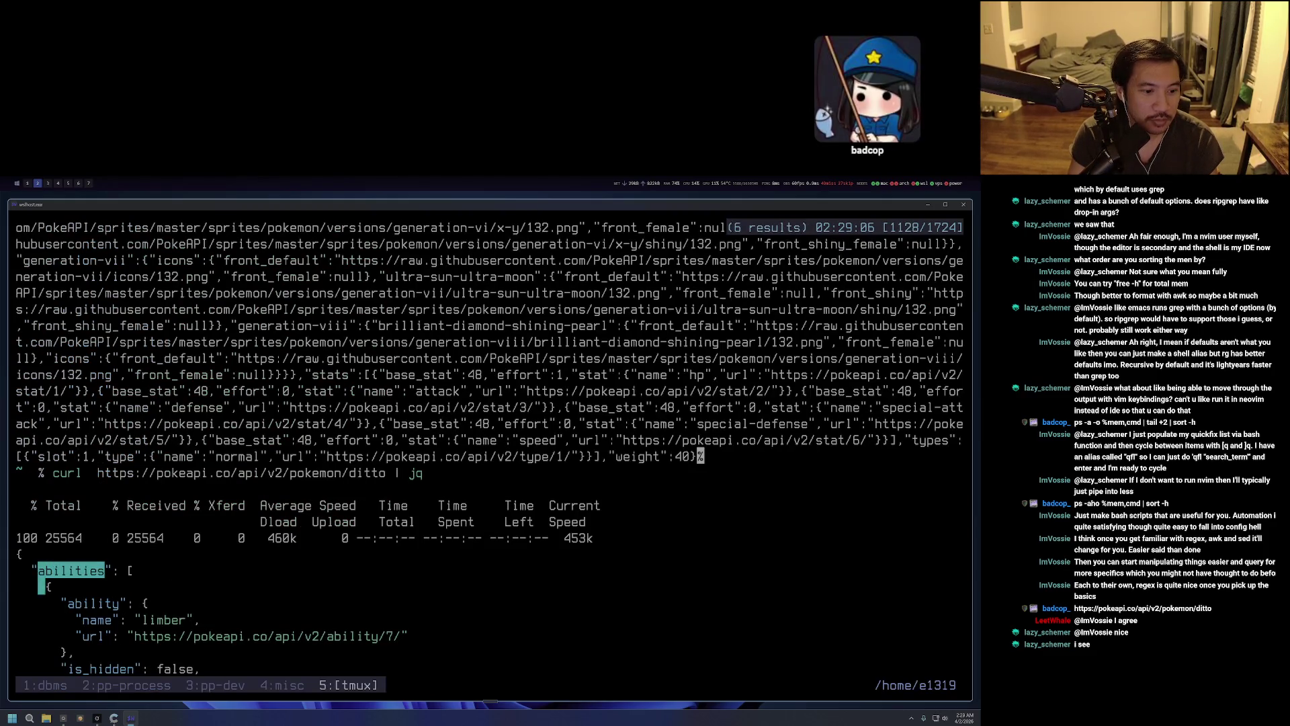
{"action": "key", "text": "j"}
{"action": "key", "text": "j"}
{"action": "key", "text": "j"}
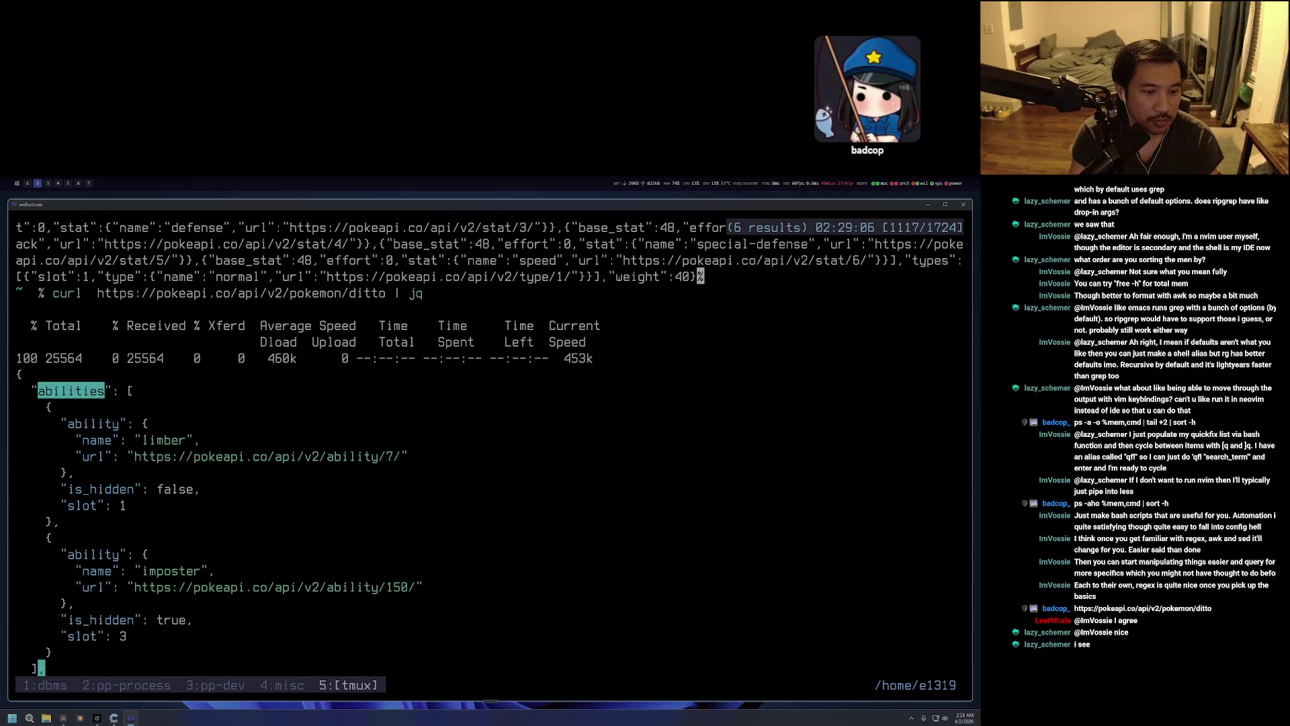
{"action": "key", "text": "j"}
{"action": "key", "text": "j"}
{"action": "key", "text": "j"}
{"action": "key", "text": "j"}
{"action": "key", "text": "j"}
{"action": "key", "text": "j"}
{"action": "key", "text": "k"}
{"action": "key", "text": "k"}
{"action": "key", "text": "k"}
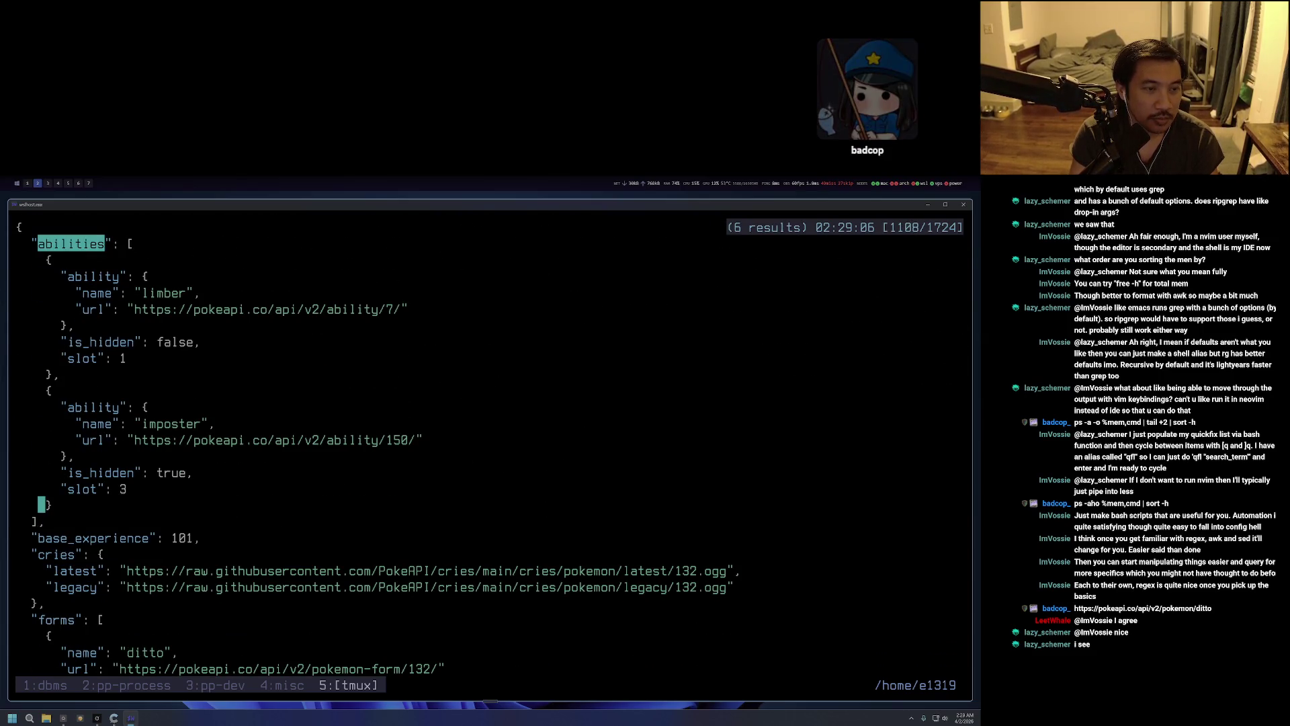
{"action": "key", "text": "k"}
{"action": "key", "text": "k"}
{"action": "key", "text": "k"}
{"action": "key", "text": "j"}
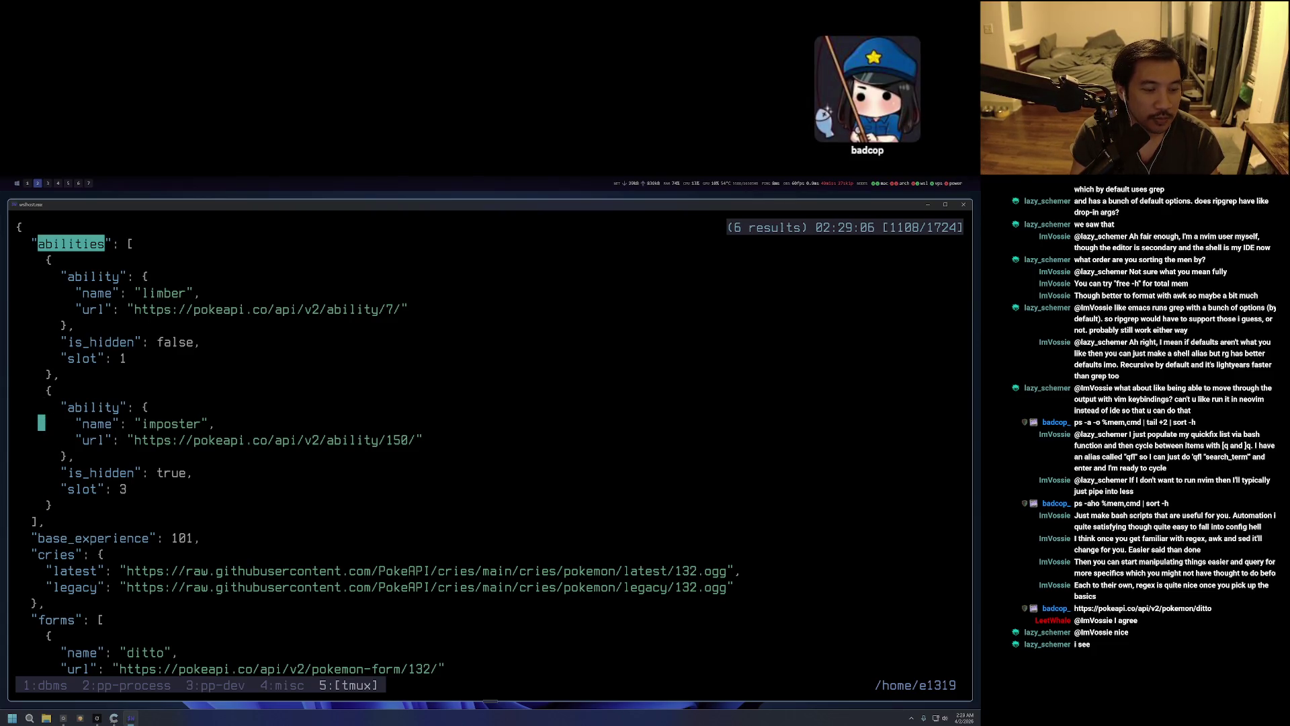
{"action": "key", "text": "k"}
{"action": "key", "text": "q"}
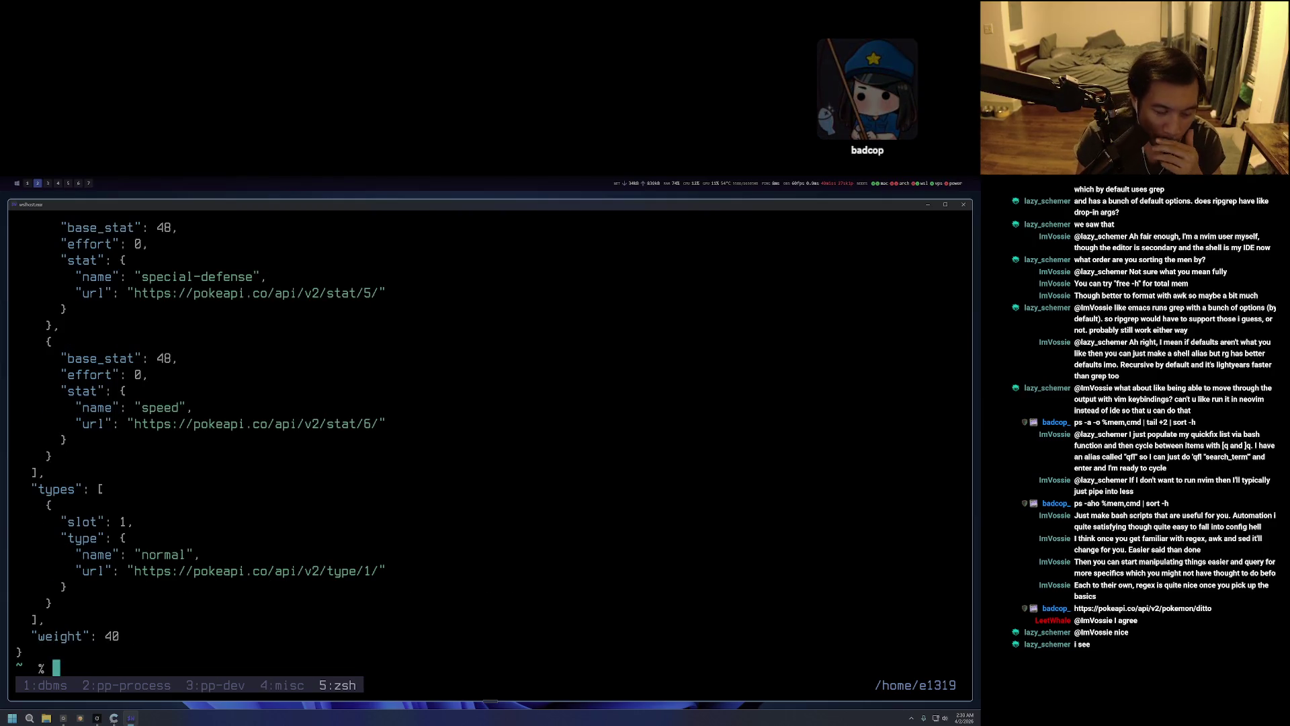
{"action": "key", "text": "Up"}
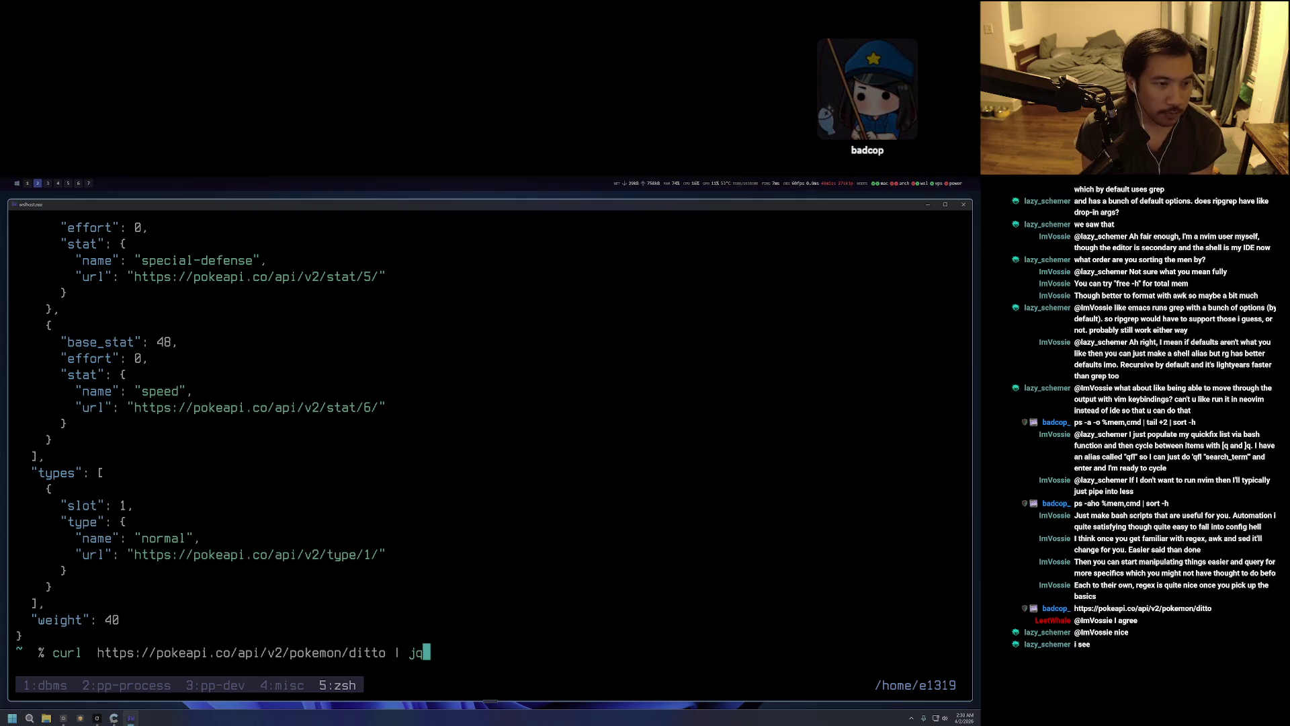
Search the scrollback backward for 'moves' to find Ditto's transform move, then recall curl | jq.
{"action": "key", "text": "Return"}
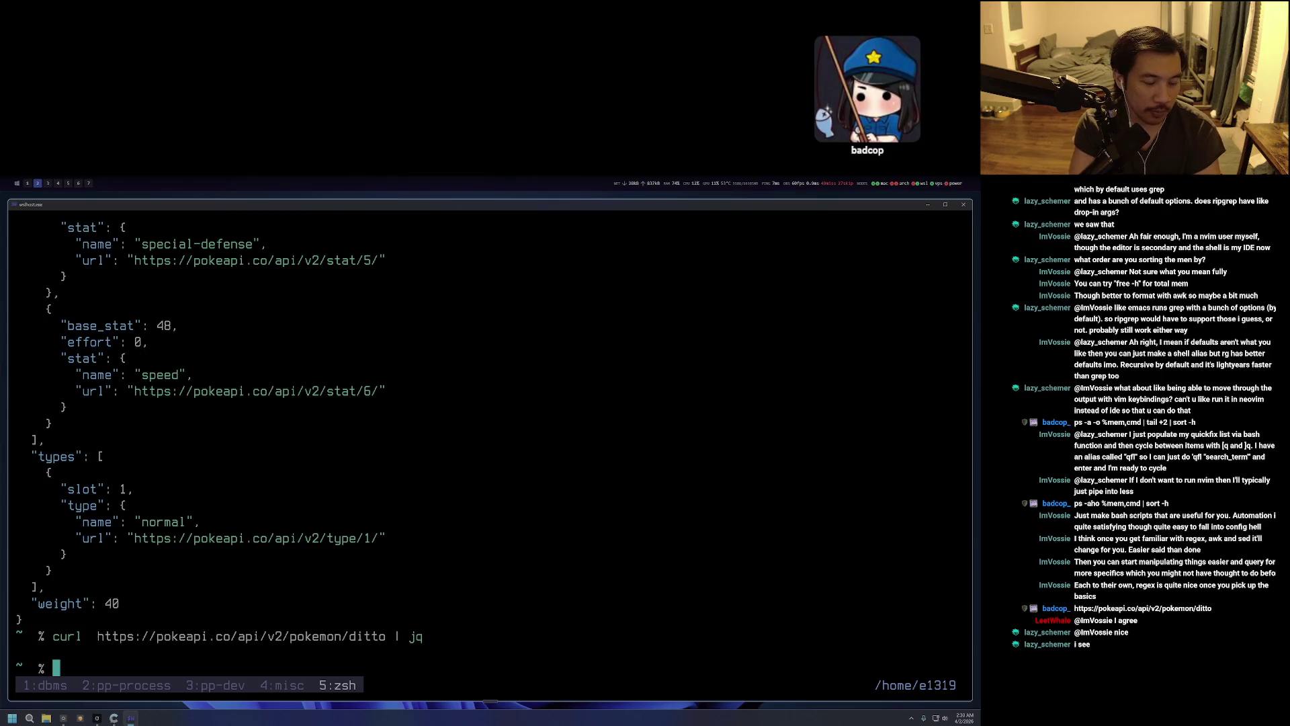
{"action": "key", "text": "ctrl+b"}
{"action": "key", "text": "bracketleft"}
{"action": "key", "text": "ctrl+u"}
{"action": "key", "text": "question"}
{"action": "type", "text": "moves"}
{"action": "key", "text": "Return"}
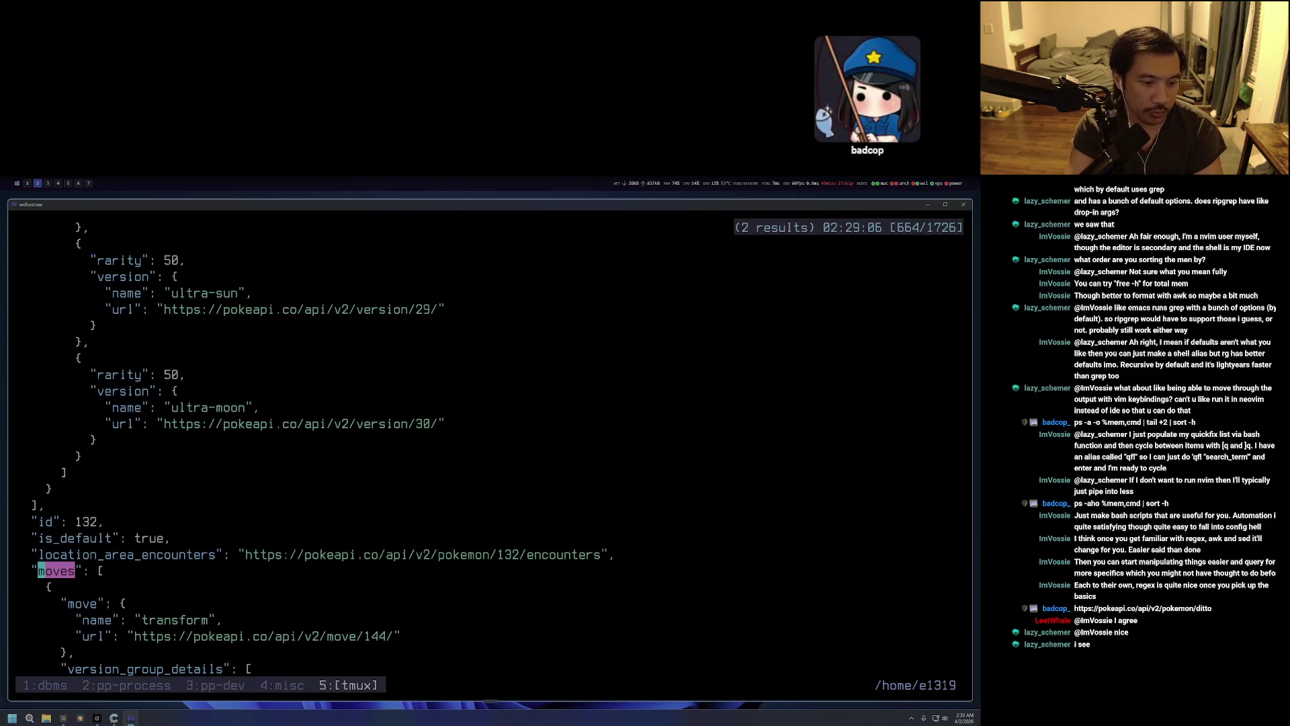
{"action": "key", "text": "j"}
{"action": "key", "text": "j"}
{"action": "key", "text": "j"}
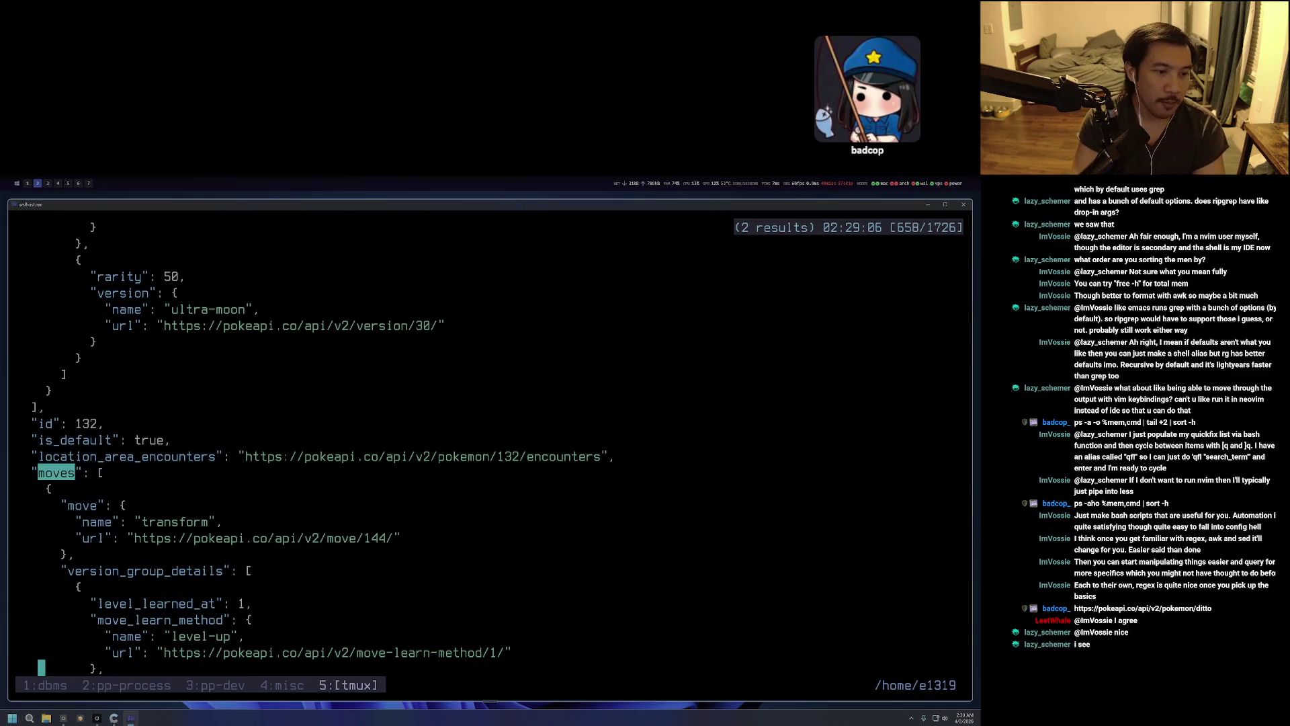
{"action": "key", "text": "q"}
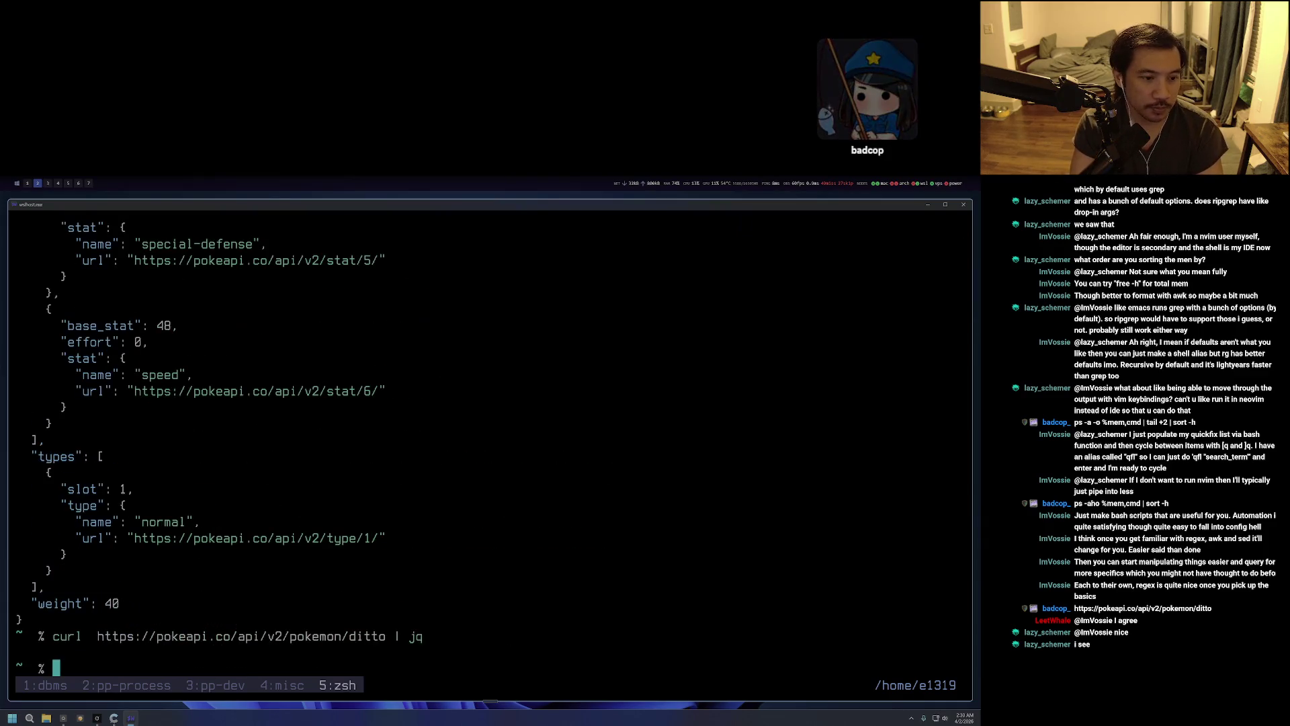
{"action": "key", "text": "Up"}
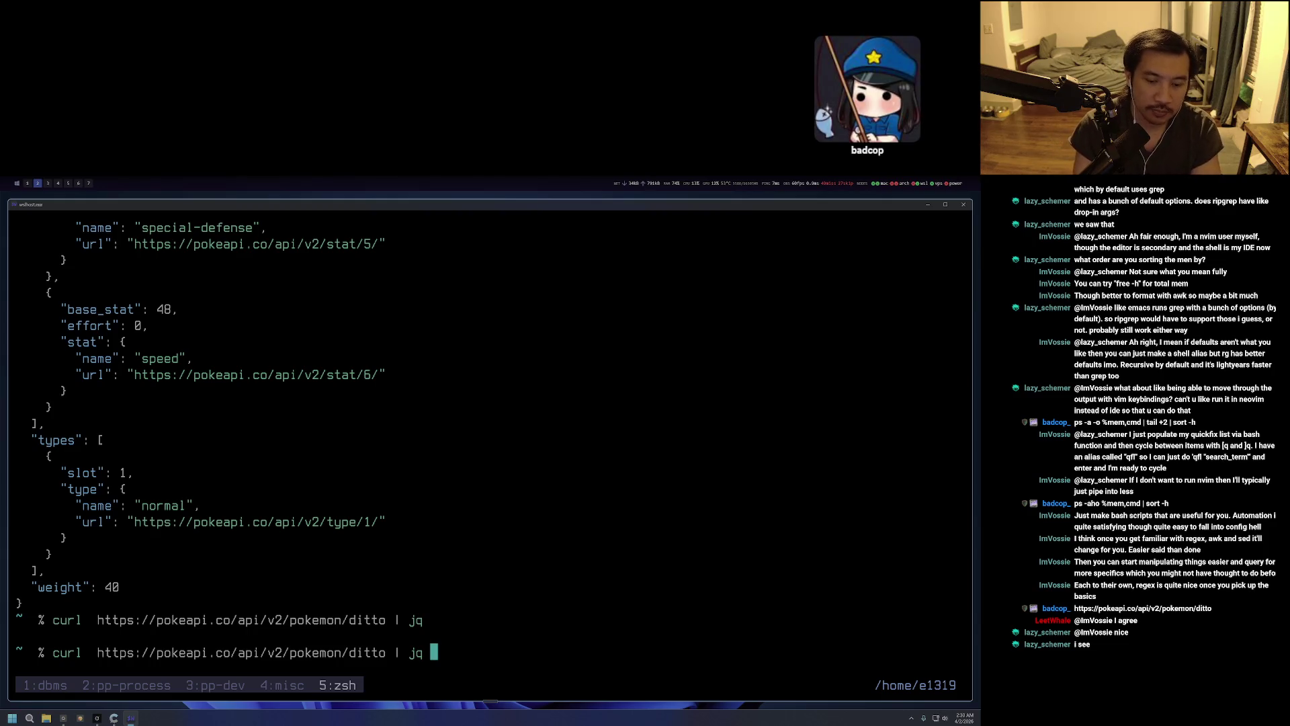
Rerun the Ditto request with jq '.moves' to print only the moves array.
{"action": "type", "text": "'"}
{"action": "type", "text": "'"}
{"action": "key", "text": "Escape"}
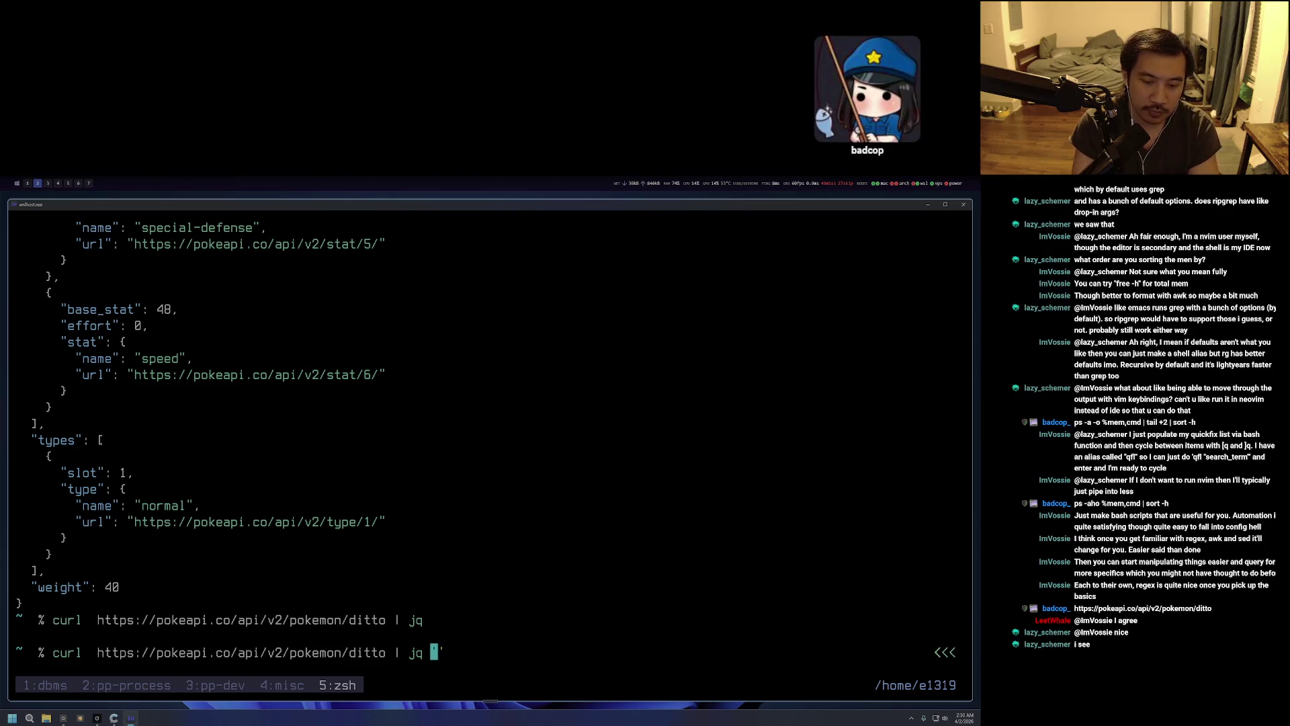
{"action": "key", "text": "a"}
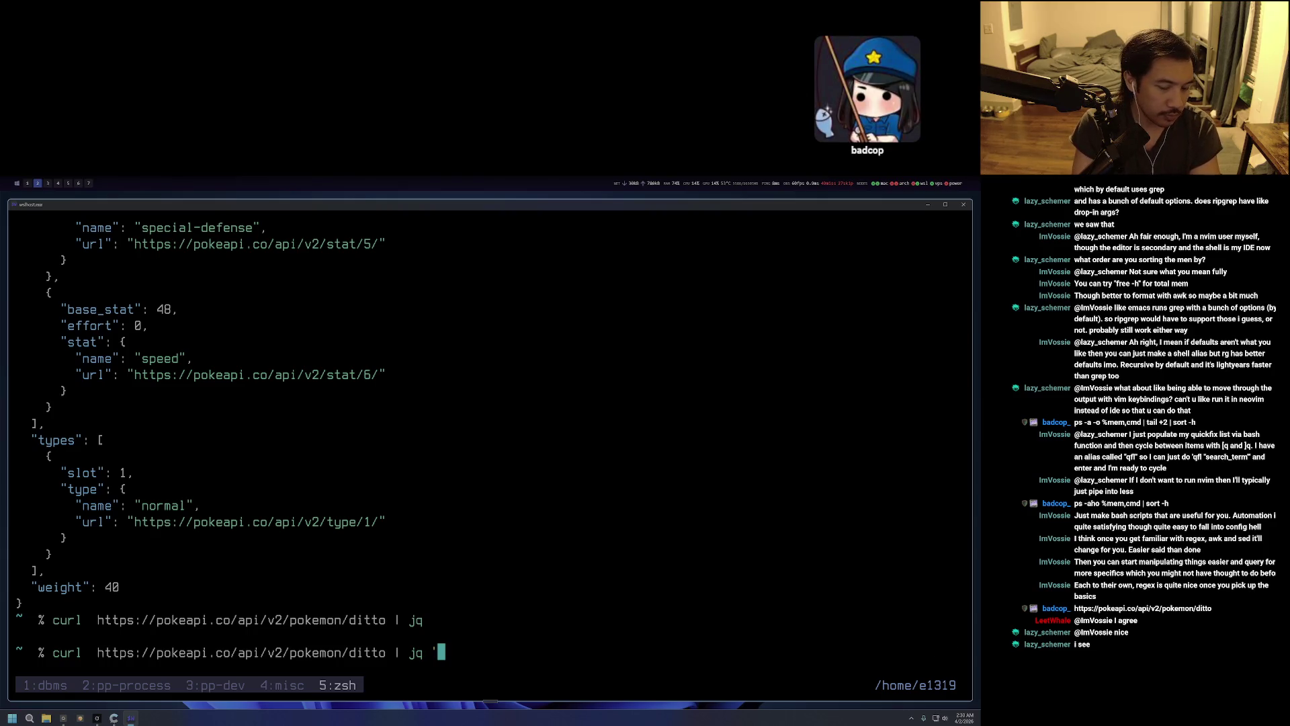
{"action": "type", "text": ".moves"}
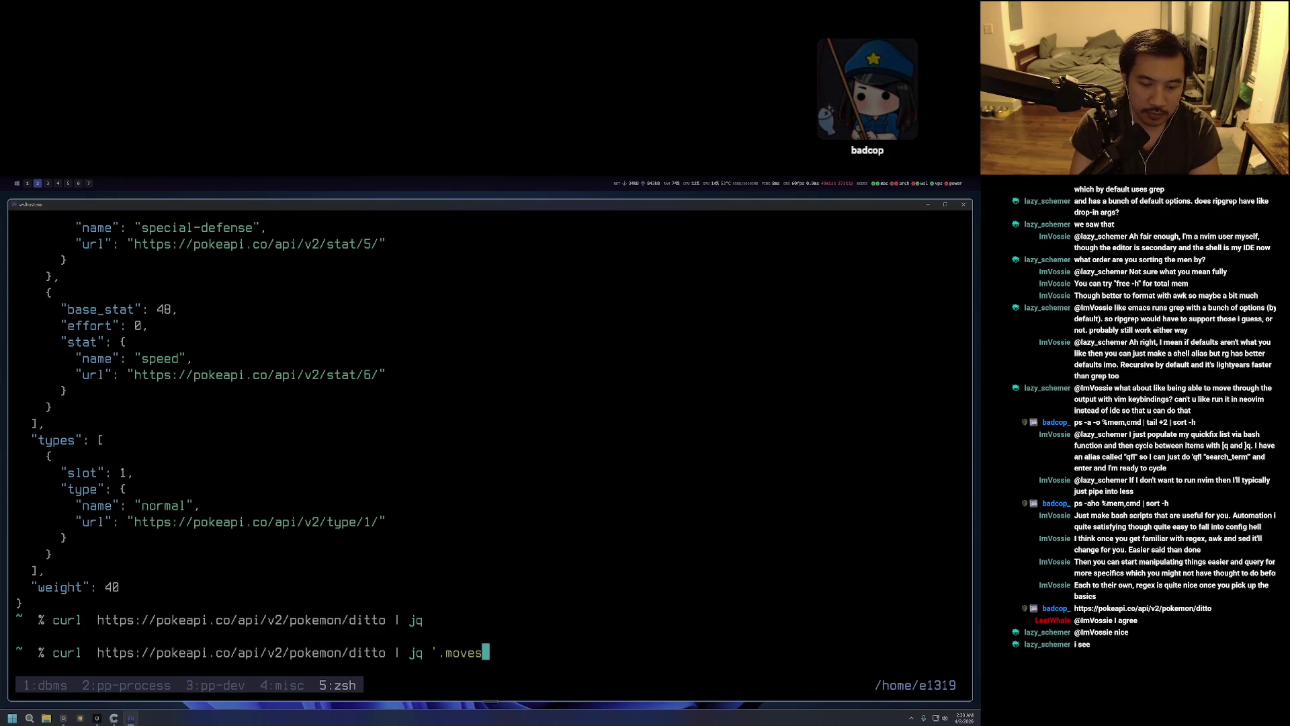
{"action": "key", "text": "Right"}
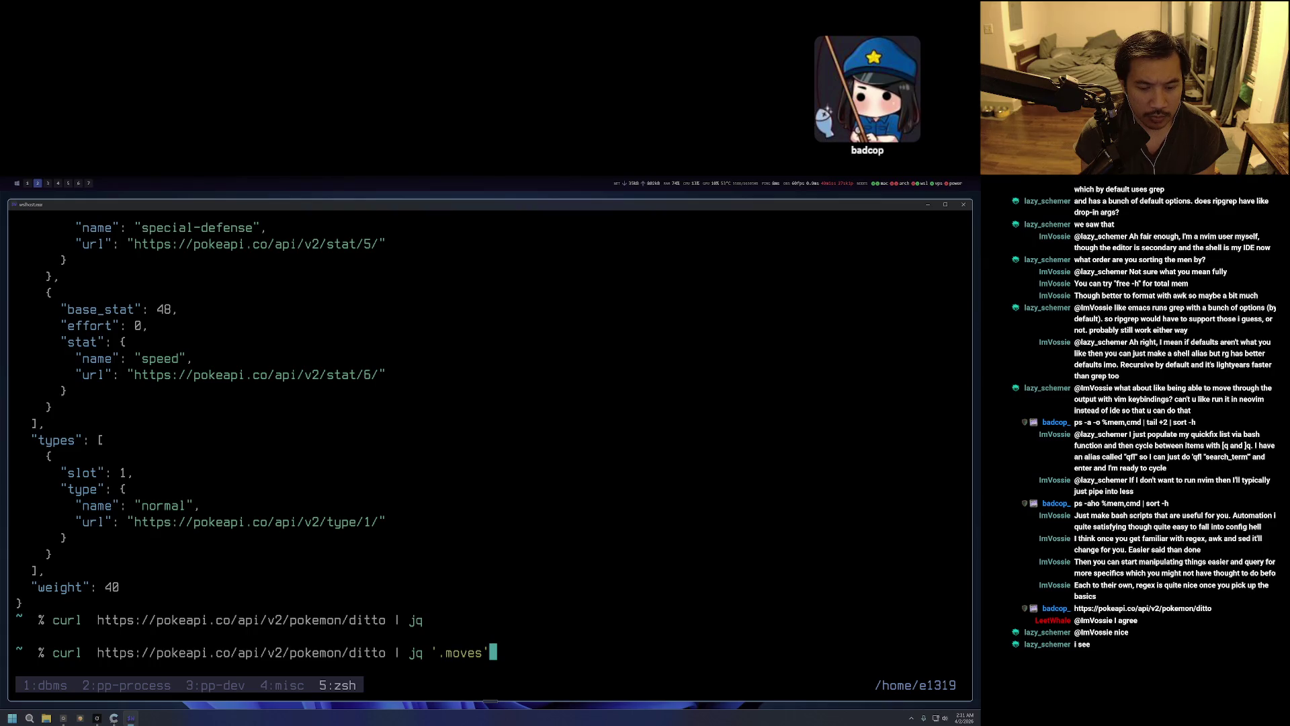
{"action": "key", "text": "Return"}
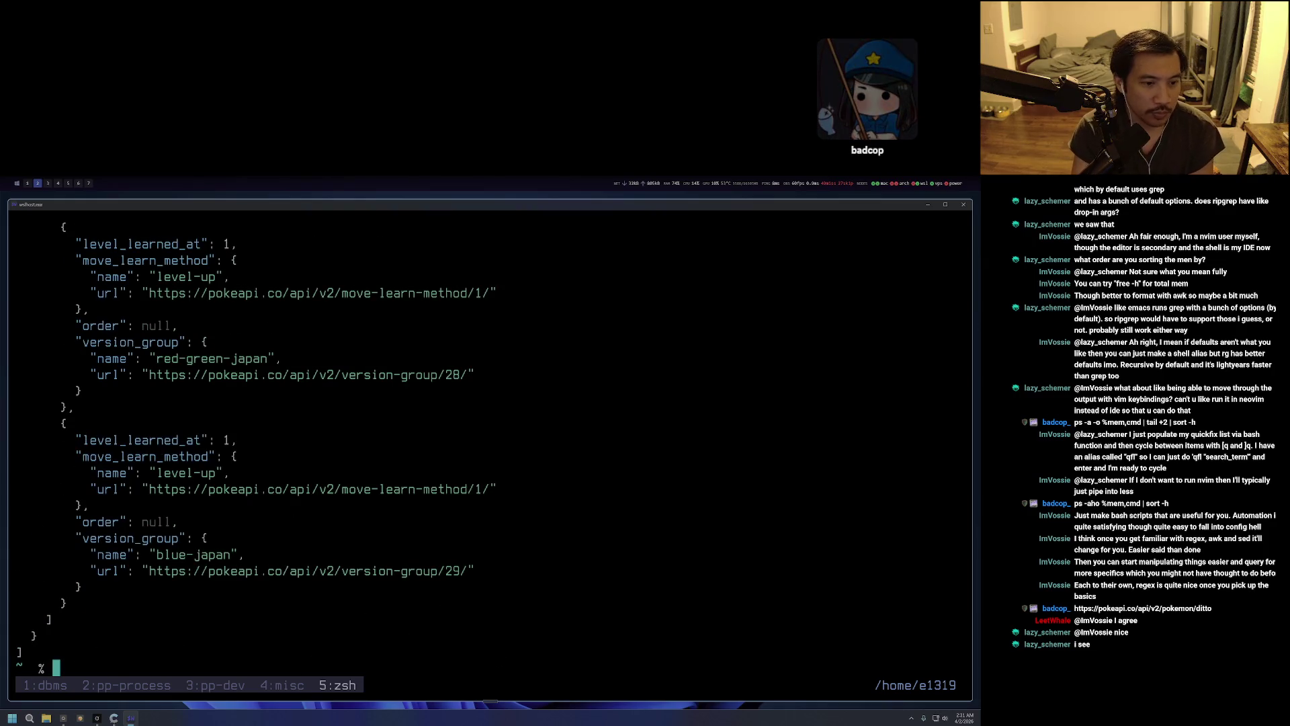
Enter tmux copy mode and page back up through ditto's jq '.moves' output.
{"action": "key", "text": "ctrl+b"}
{"action": "key", "text": "bracketleft"}
{"action": "key", "text": "ctrl+u"}
{"action": "key", "text": "ctrl+u"}
{"action": "key", "text": "ctrl+u"}
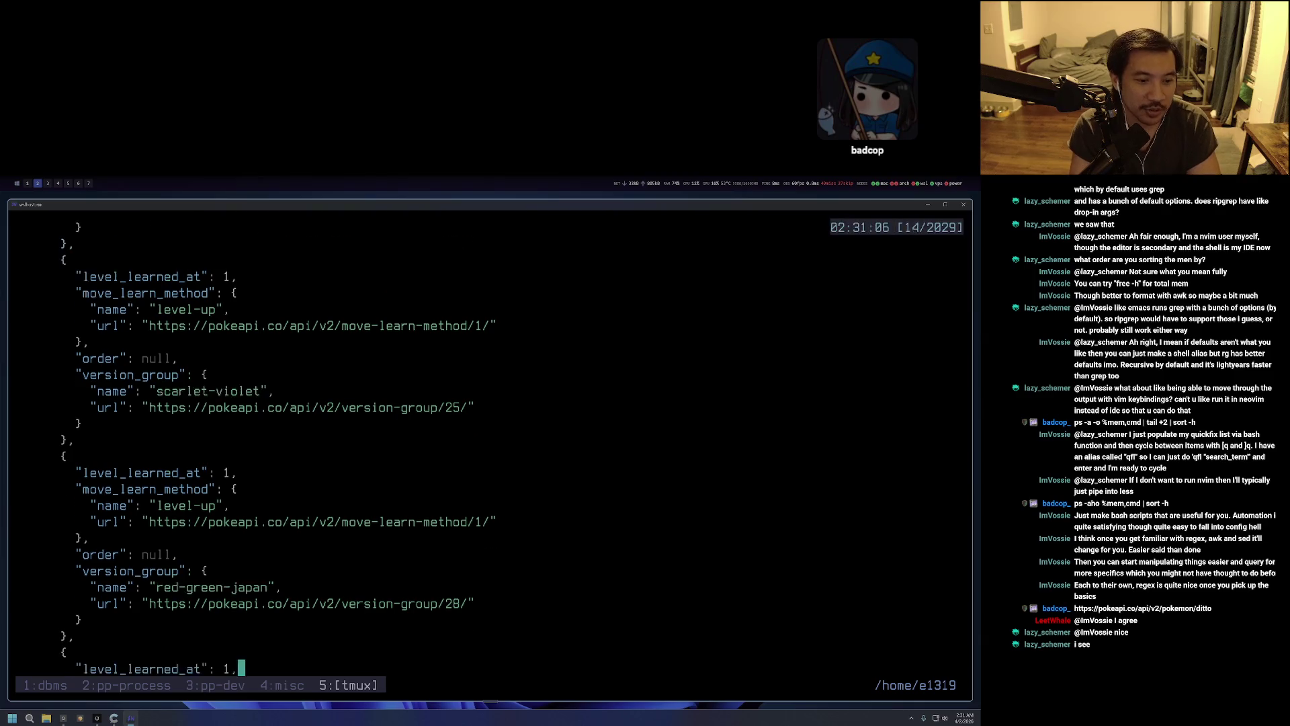
{"action": "key", "text": "ctrl+u"}
{"action": "key", "text": "ctrl+u"}
{"action": "key", "text": "ctrl+u"}
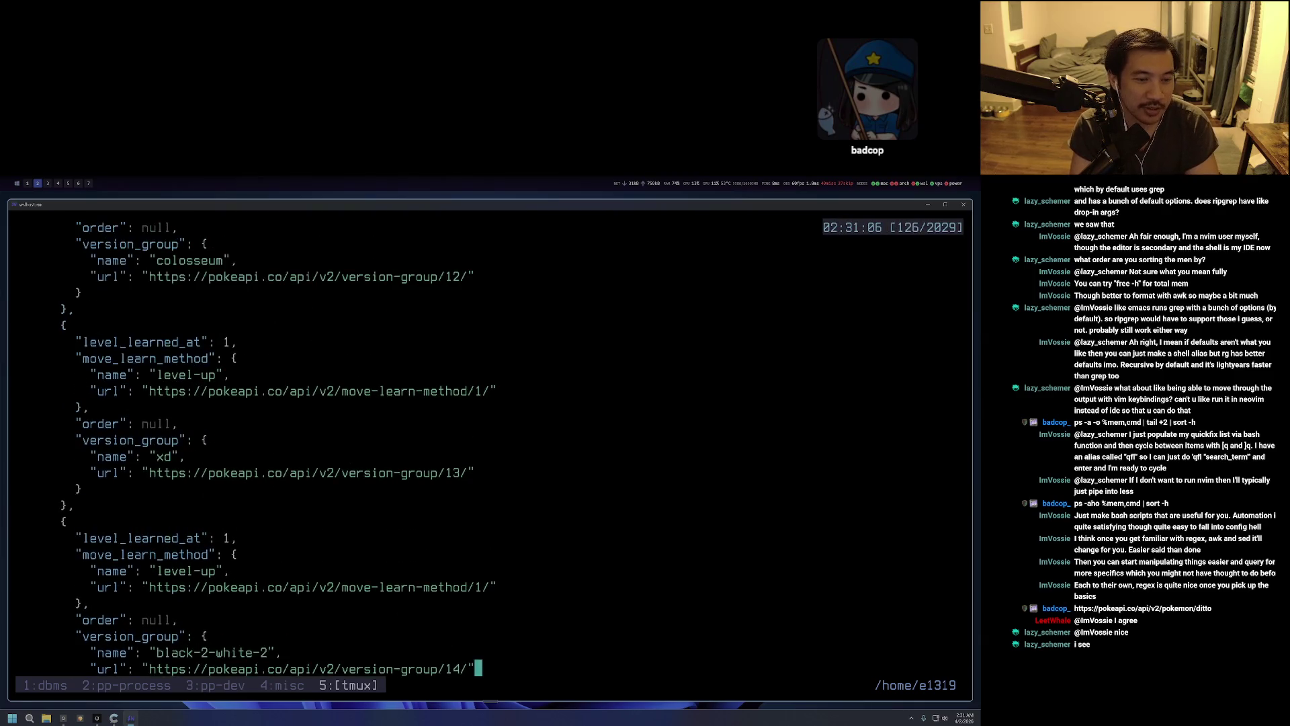
{"action": "key", "text": "ctrl+u"}
{"action": "key", "text": "ctrl+u"}
{"action": "key", "text": "ctrl+u"}
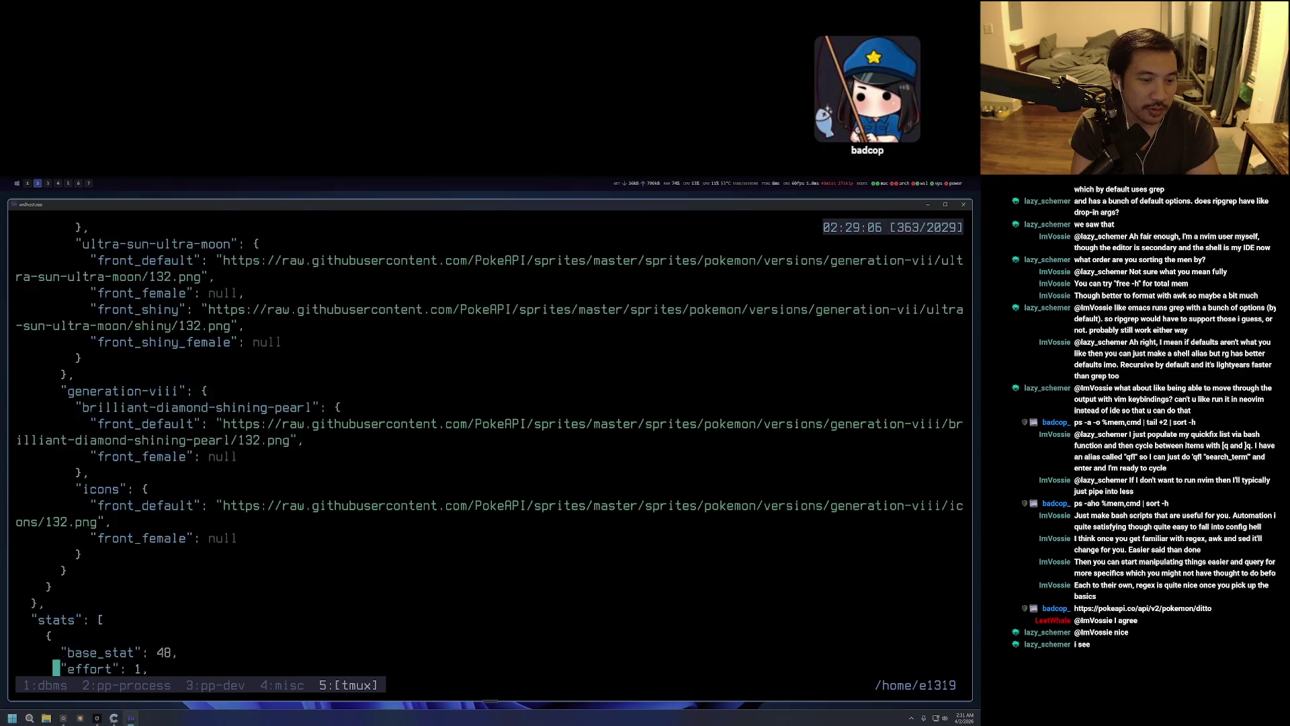
{"action": "key", "text": "ctrl+u"}
{"action": "key", "text": "ctrl+u"}
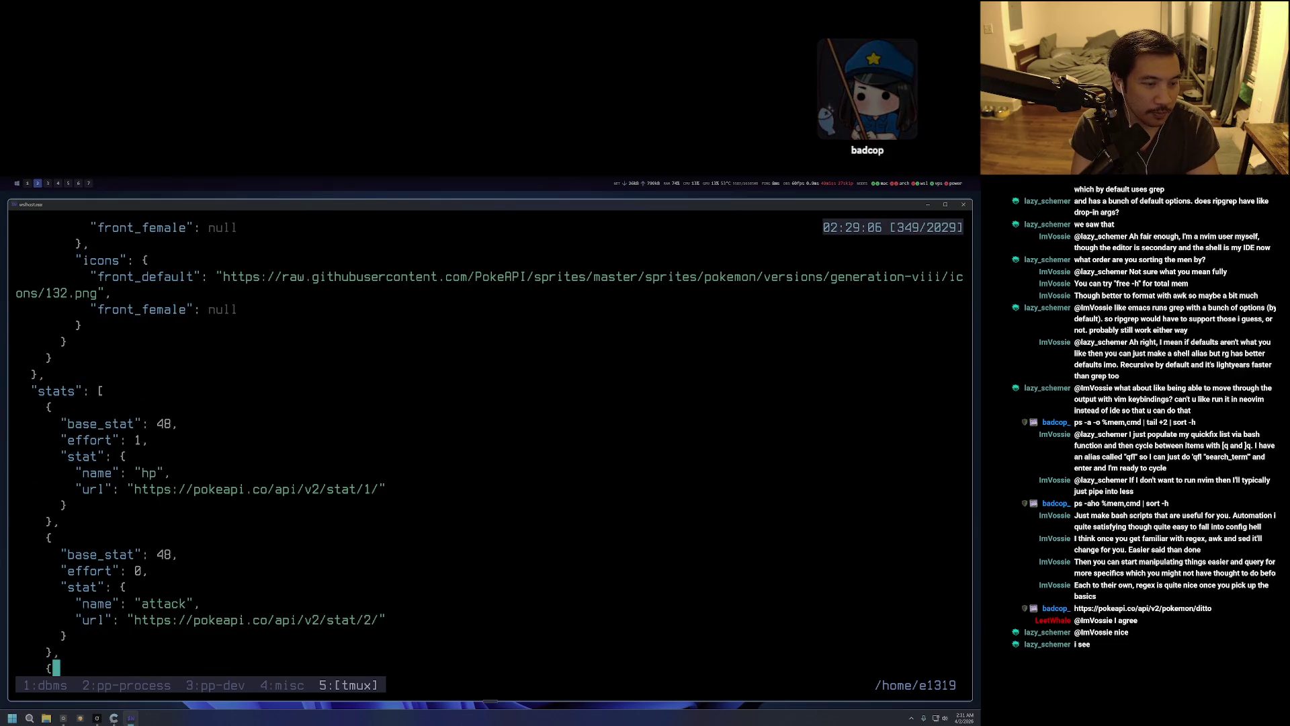
{"action": "key", "text": "ctrl+d"}
{"action": "key", "text": "ctrl+d"}
{"action": "key", "text": "ctrl+d"}
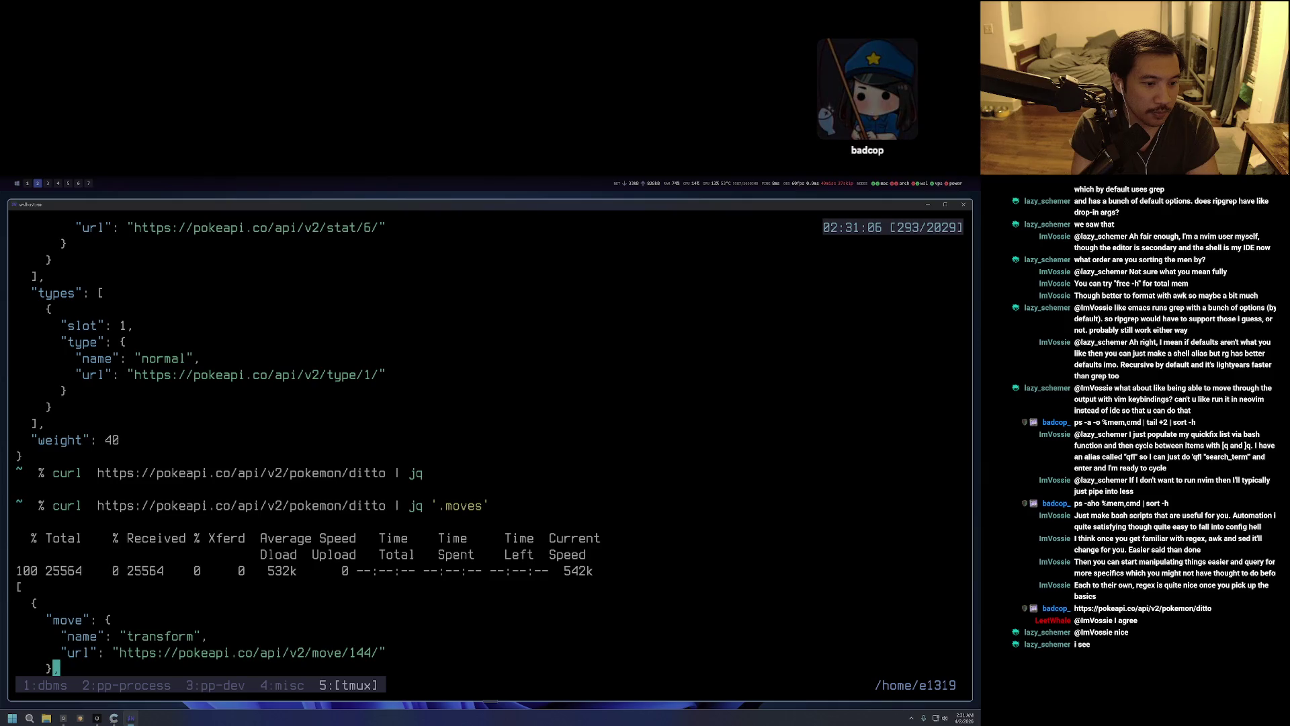
{"action": "key", "text": "j"}
{"action": "key", "text": "j"}
{"action": "key", "text": "j"}
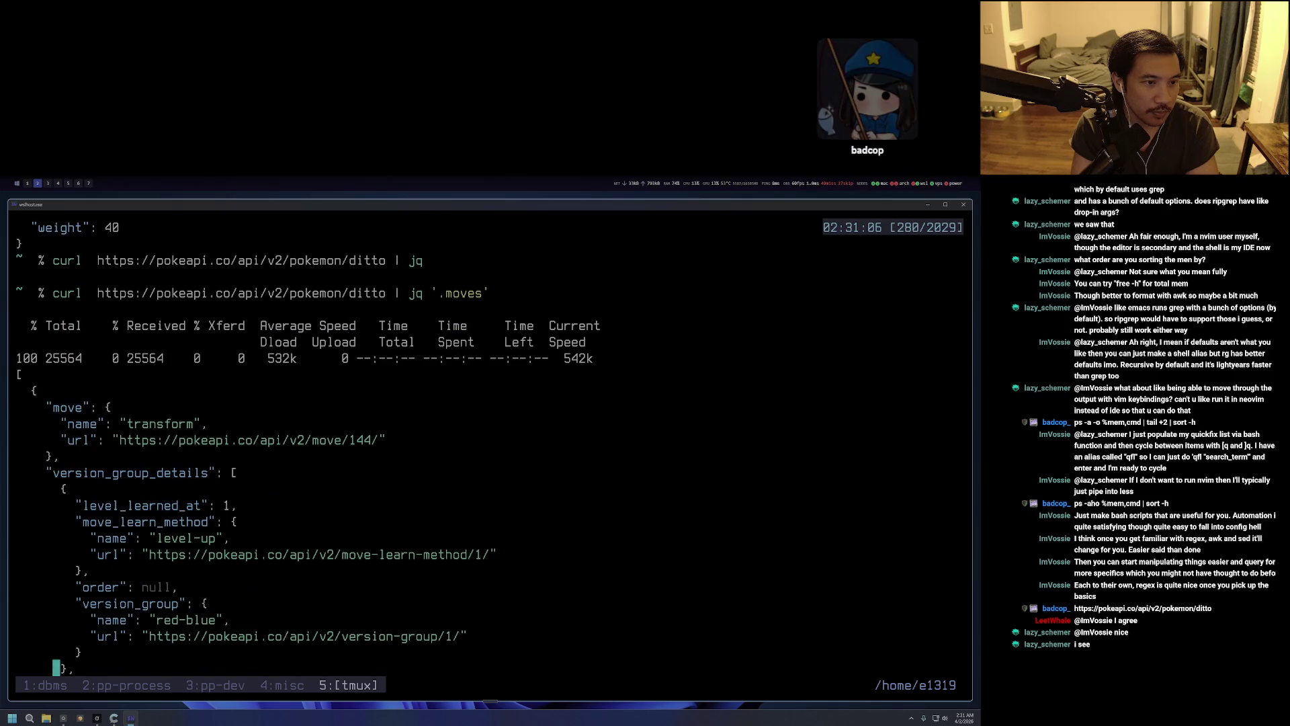
Settle at the top of the moves list, where transform (level 1, red-blue) begins.
{"action": "key", "text": "shift+g"}
{"action": "key", "text": "k"}
{"action": "key", "text": "braceleft"}
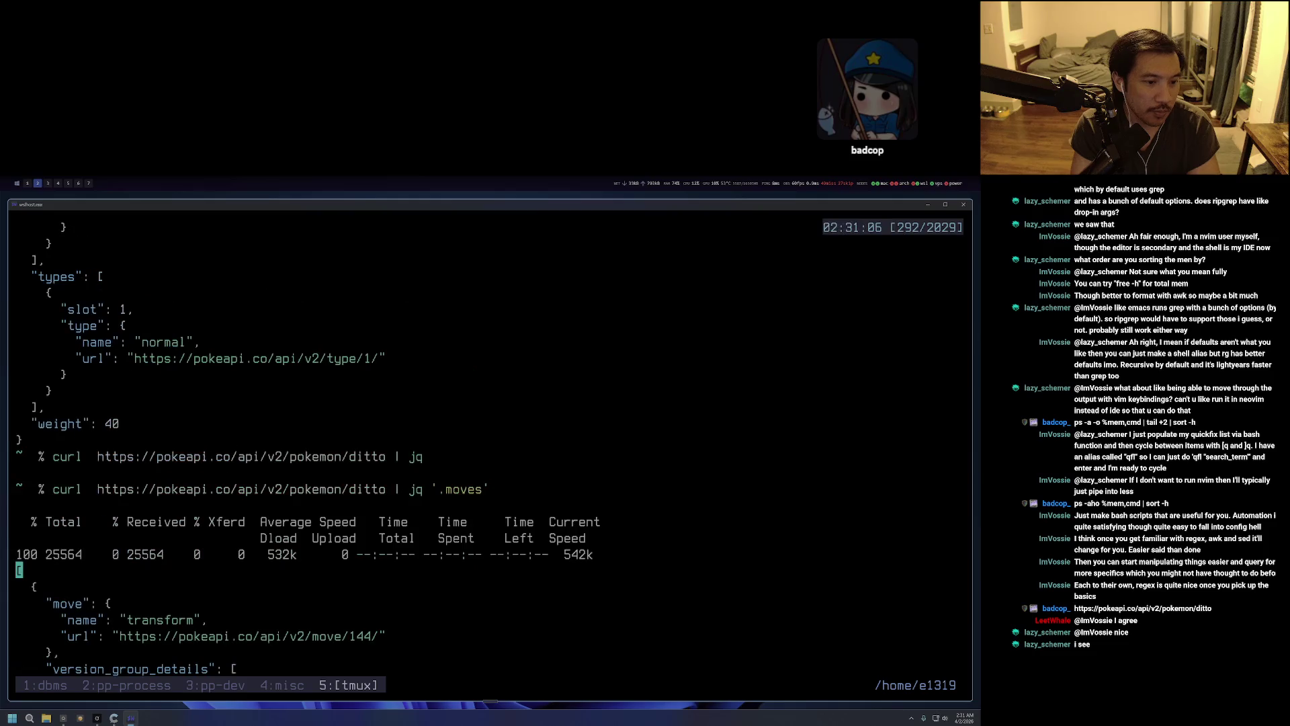
{"action": "key", "text": "j"}
{"action": "key", "text": "j"}
{"action": "key", "text": "j"}
{"action": "key", "text": "j"}
{"action": "key", "text": "j"}
{"action": "key", "text": "j"}
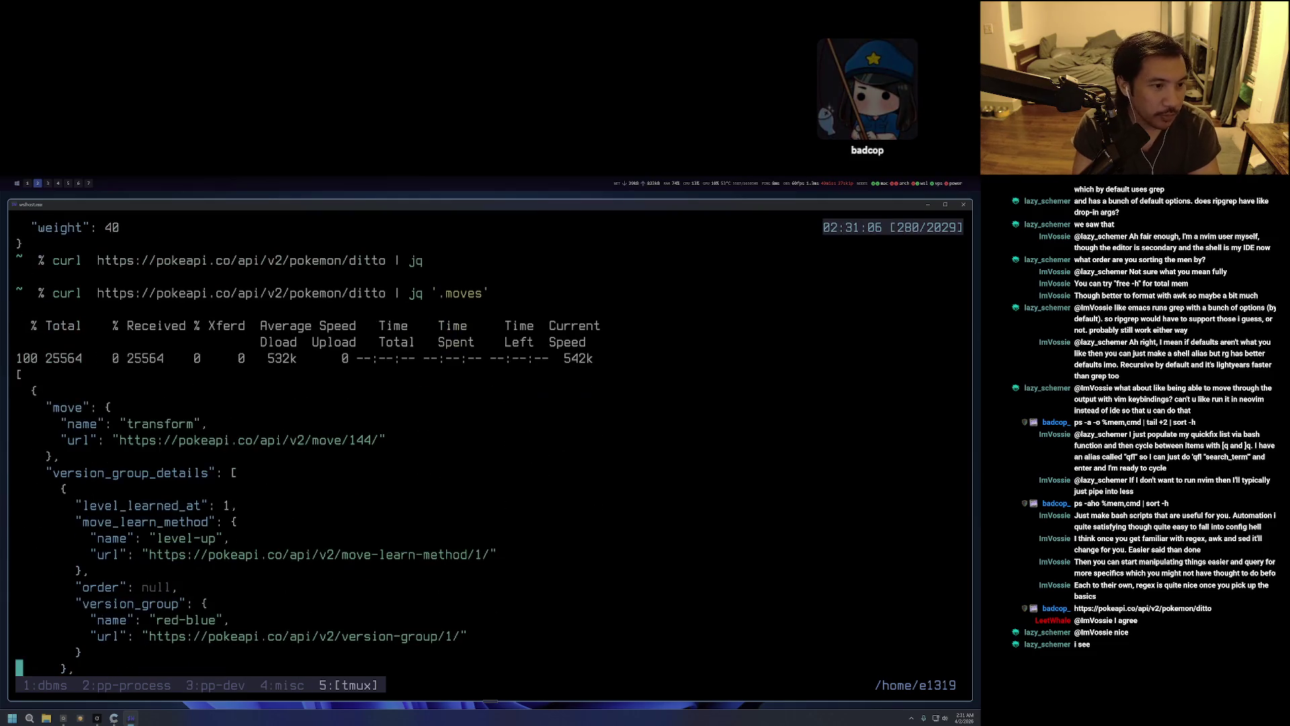
{"action": "key", "text": "k"}
{"action": "key", "text": "k"}
{"action": "key", "text": "k"}
{"action": "scroll", "coordinate": [491, 443], "scroll_direction": "down", "scroll_amount": 2}
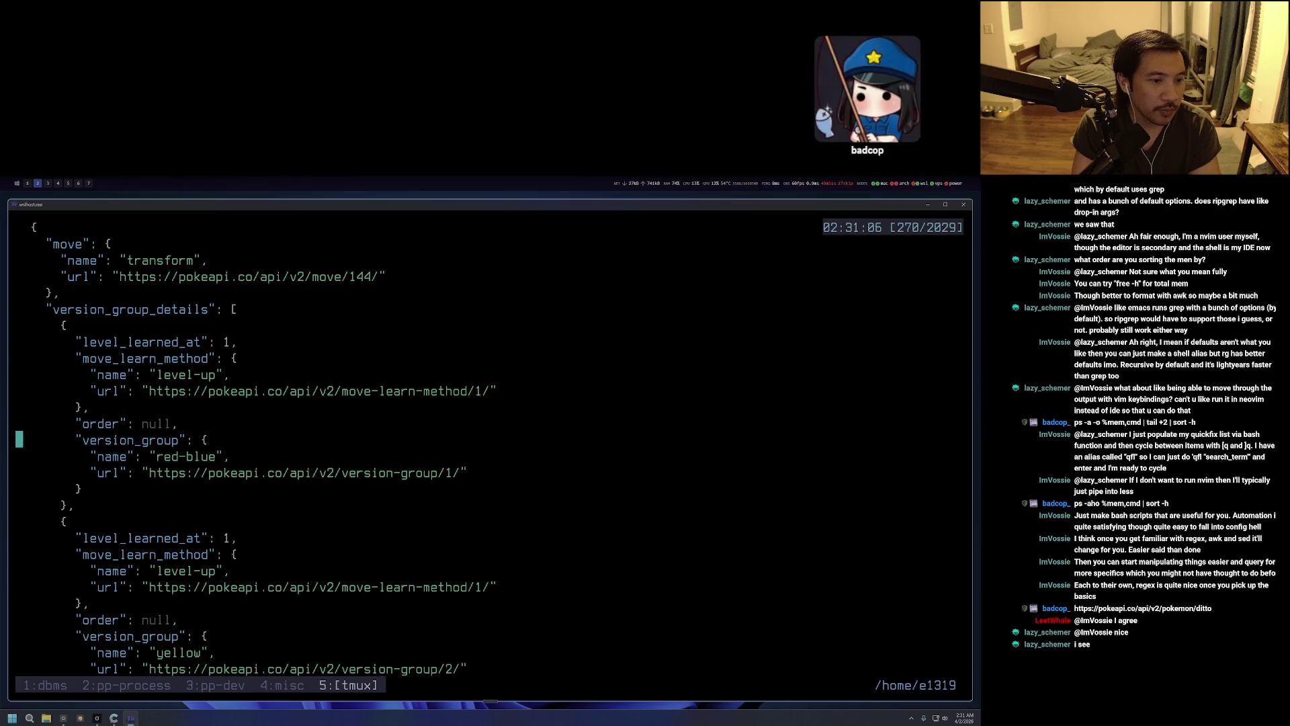
{"action": "scroll", "coordinate": [491, 444], "scroll_direction": "up", "scroll_amount": 3}
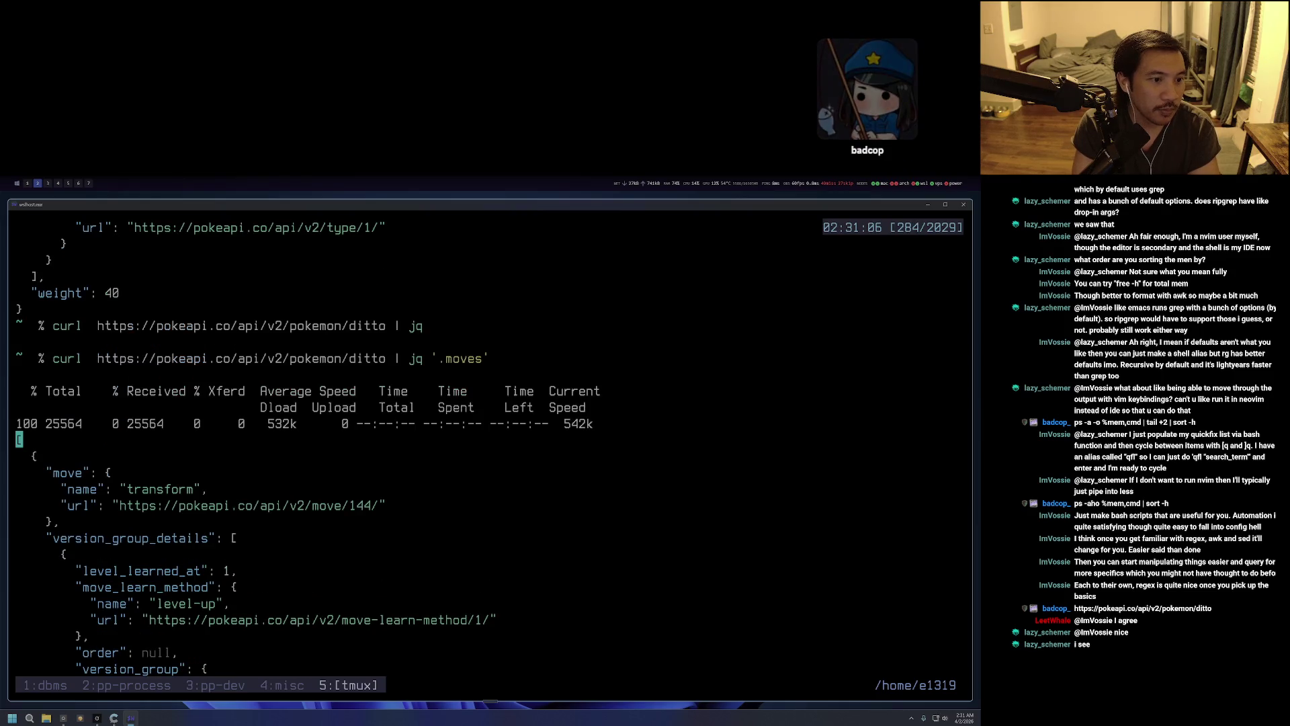
{"action": "key", "text": "j"}
{"action": "key", "text": "j"}
{"action": "key", "text": "j"}
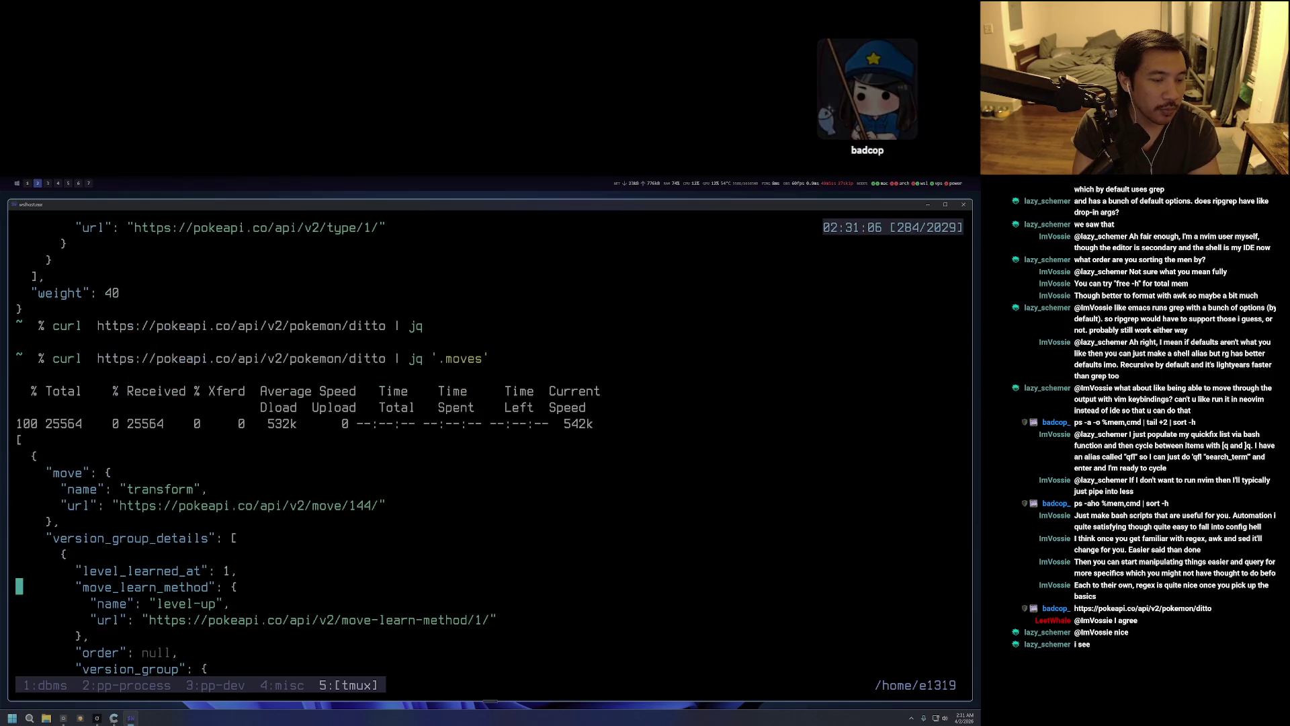
{"action": "scroll", "coordinate": [490, 444], "scroll_direction": "down", "scroll_amount": 2}
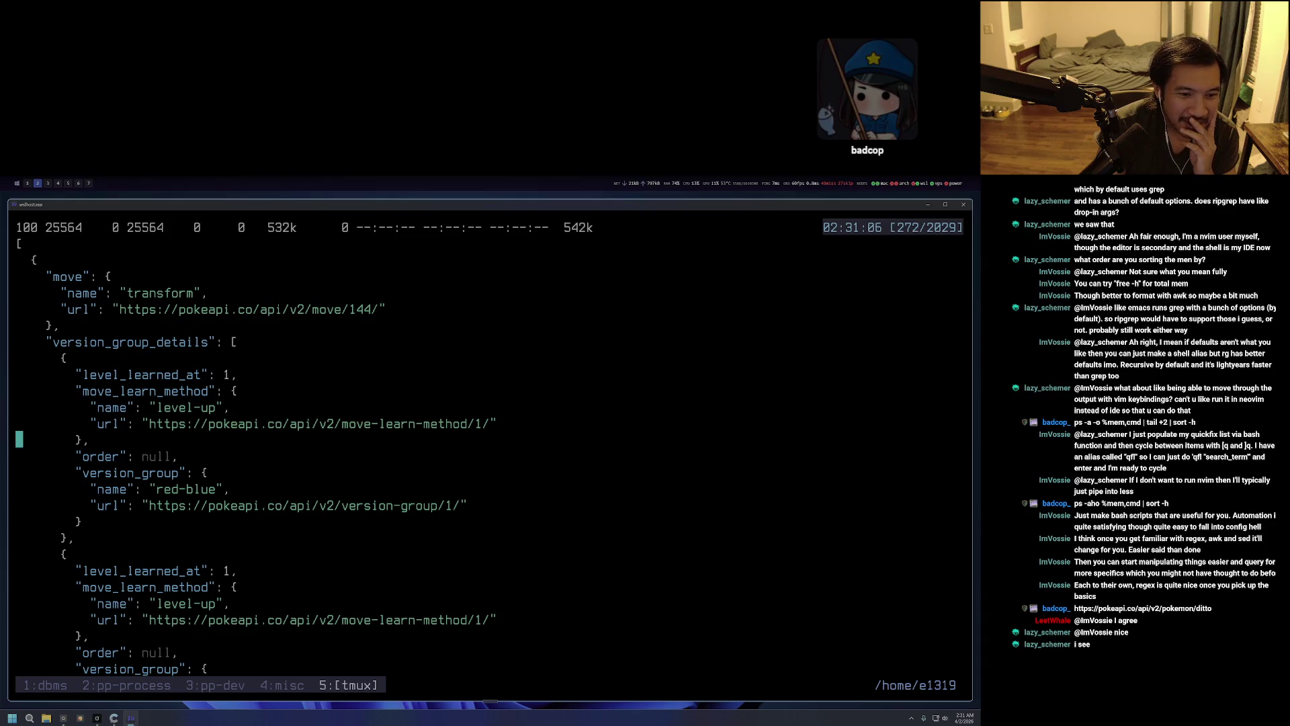
{"action": "key", "text": "j"}
{"action": "key", "text": "j"}
{"action": "key", "text": "j"}
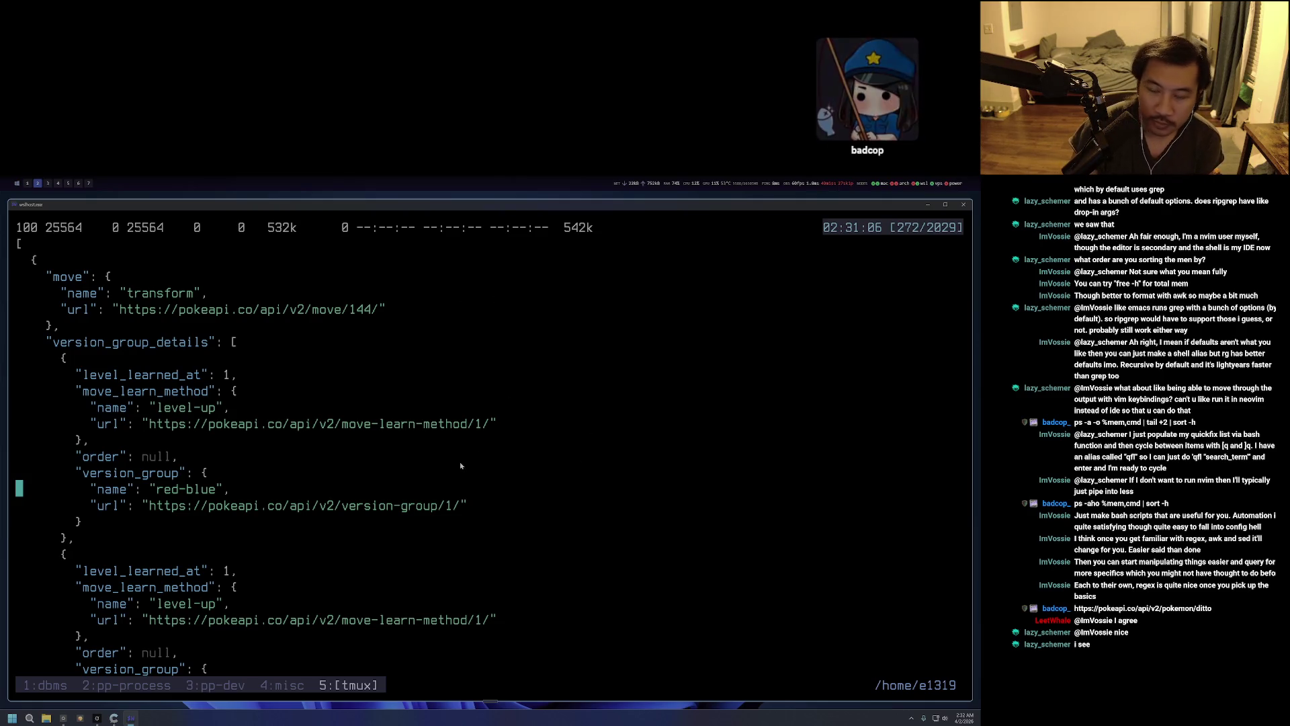
Search the scrollback for 'ditto' and jump to the match in its forms entry.
{"action": "scroll", "coordinate": [464, 491], "scroll_direction": "down", "scroll_amount": 1}
{"action": "scroll", "coordinate": [464, 491], "scroll_direction": "down", "scroll_amount": 2}
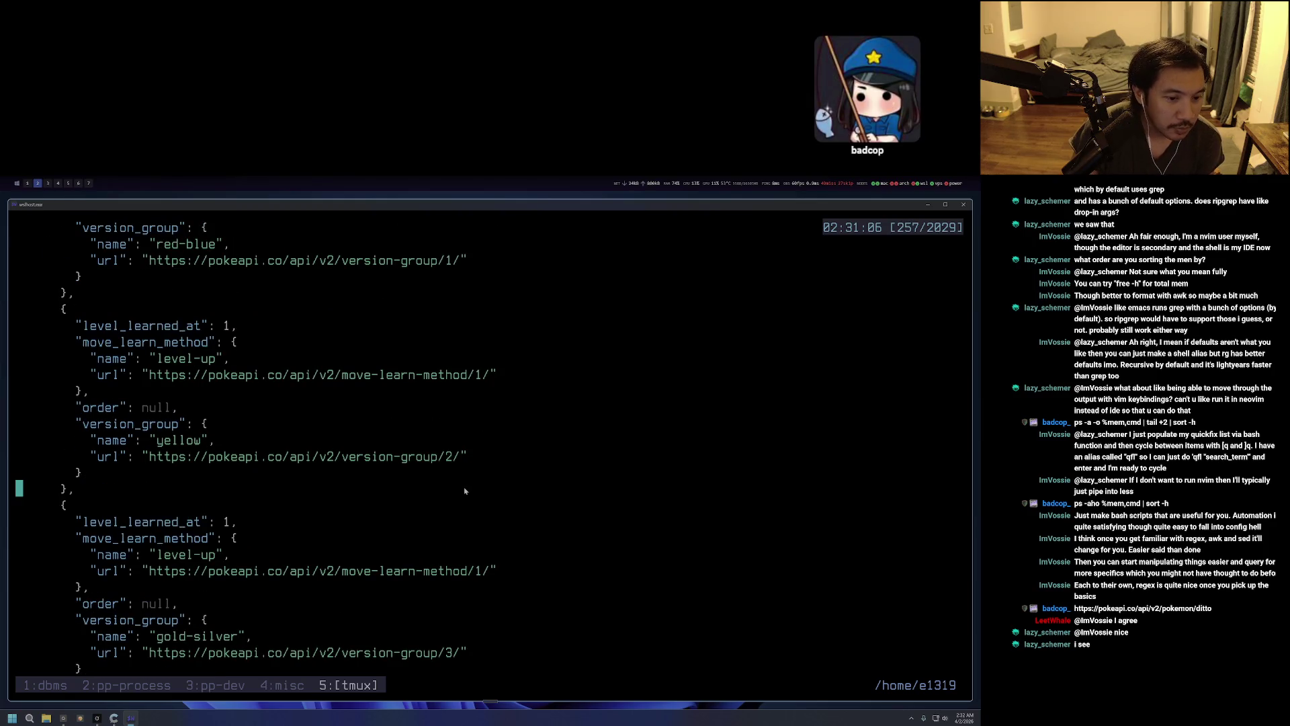
{"action": "scroll", "coordinate": [465, 490], "scroll_direction": "down", "scroll_amount": 8}
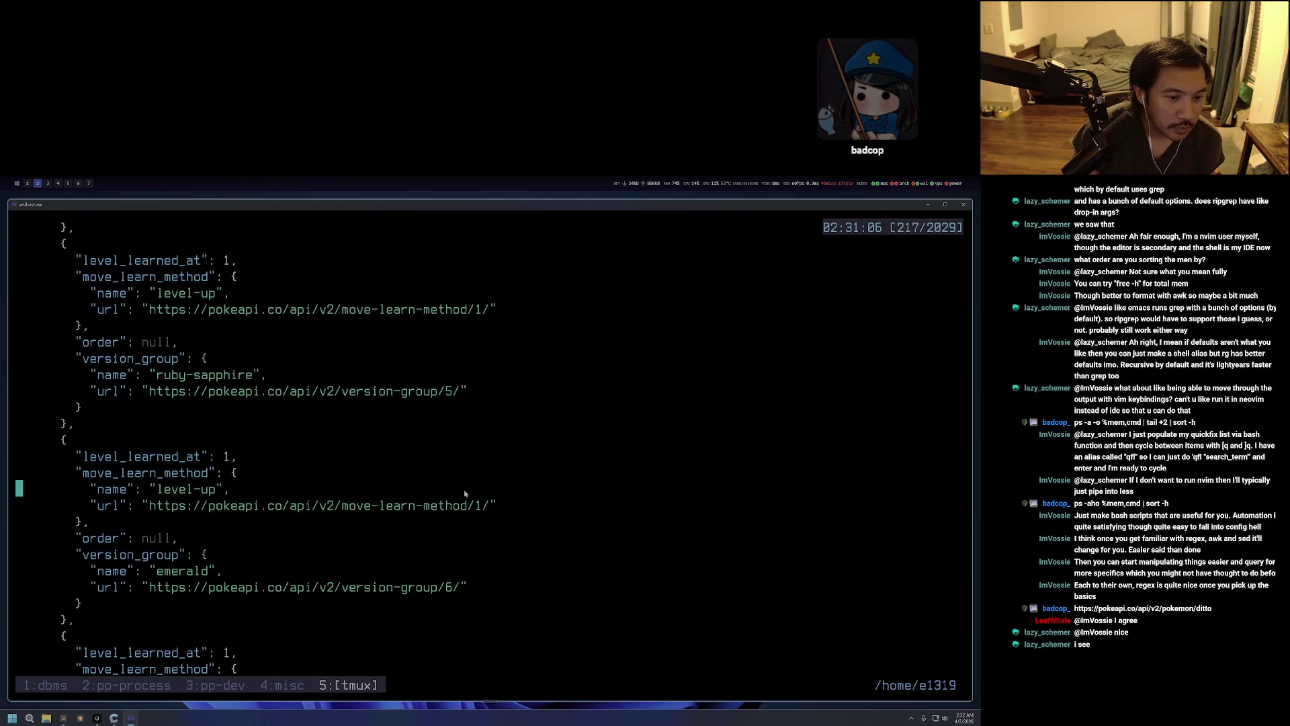
{"action": "scroll", "coordinate": [464, 493], "scroll_direction": "down", "scroll_amount": 1}
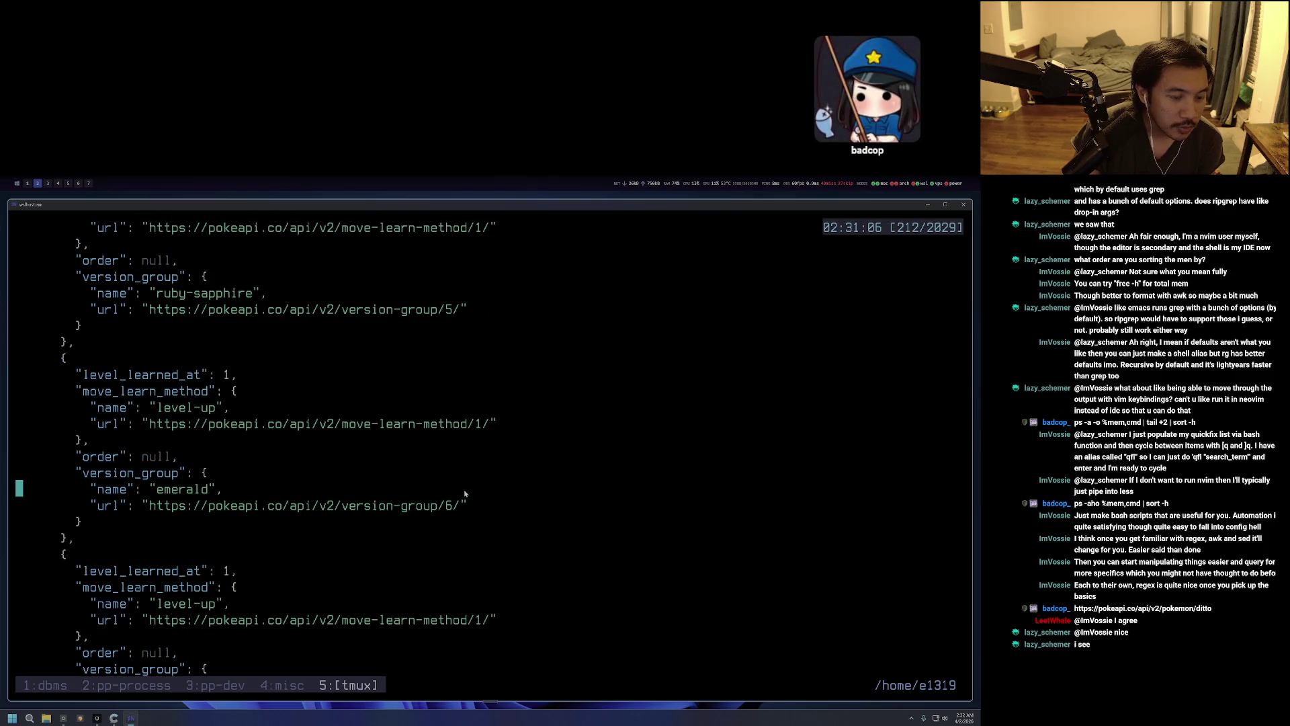
{"action": "scroll", "coordinate": [465, 494], "scroll_direction": "down", "scroll_amount": 2}
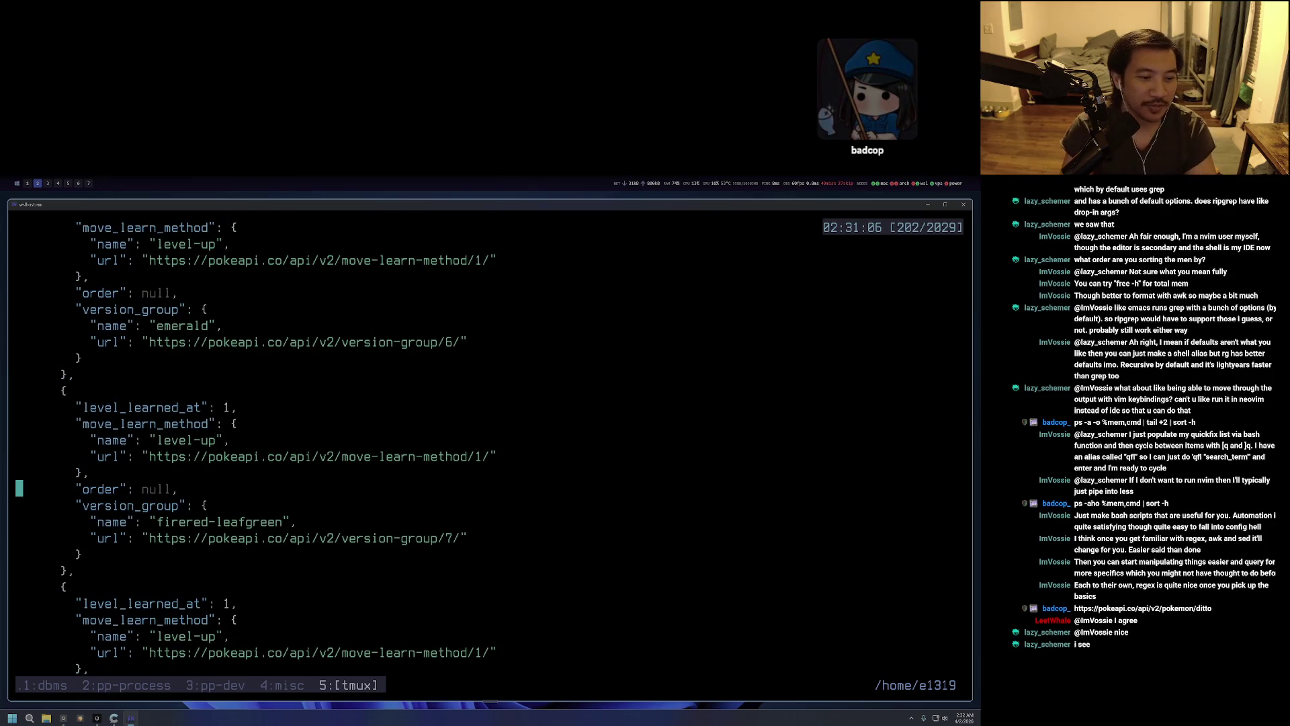
{"action": "key", "text": "slash"}
{"action": "type", "text": "ditto"}
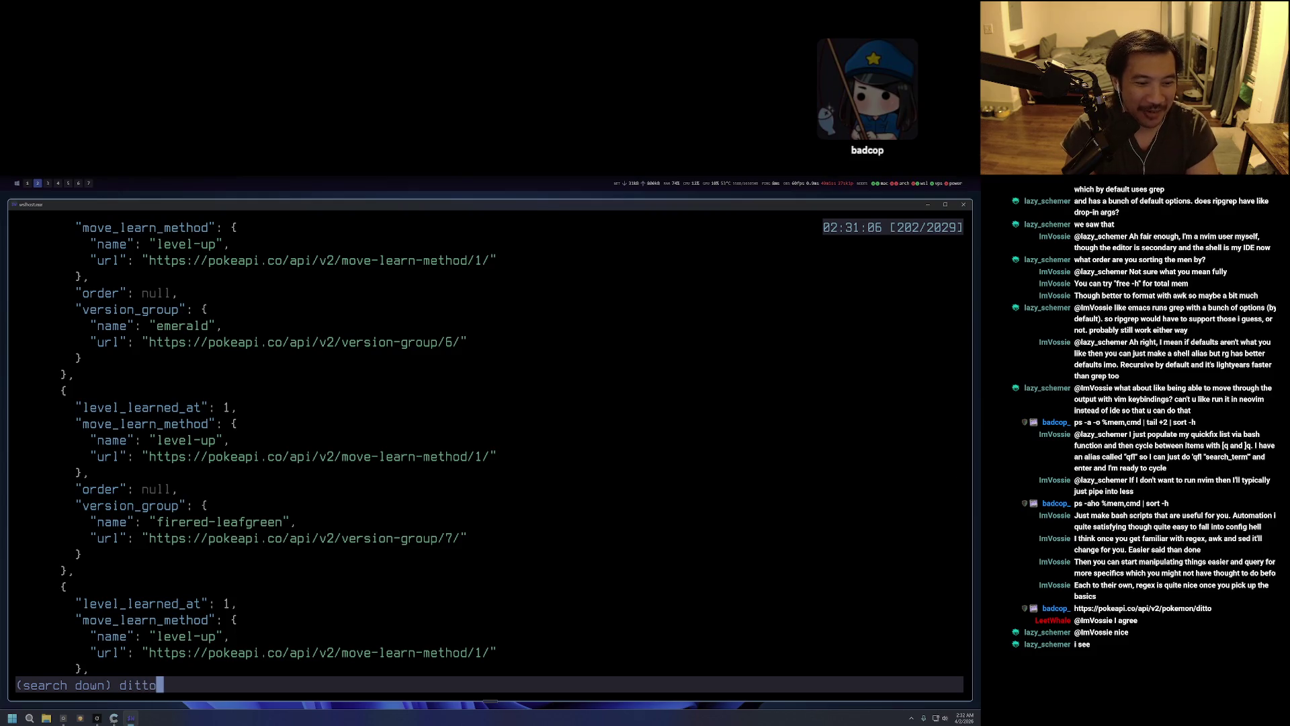
{"action": "key", "text": "Return"}
{"action": "key", "text": "n"}
{"action": "key", "text": "n"}
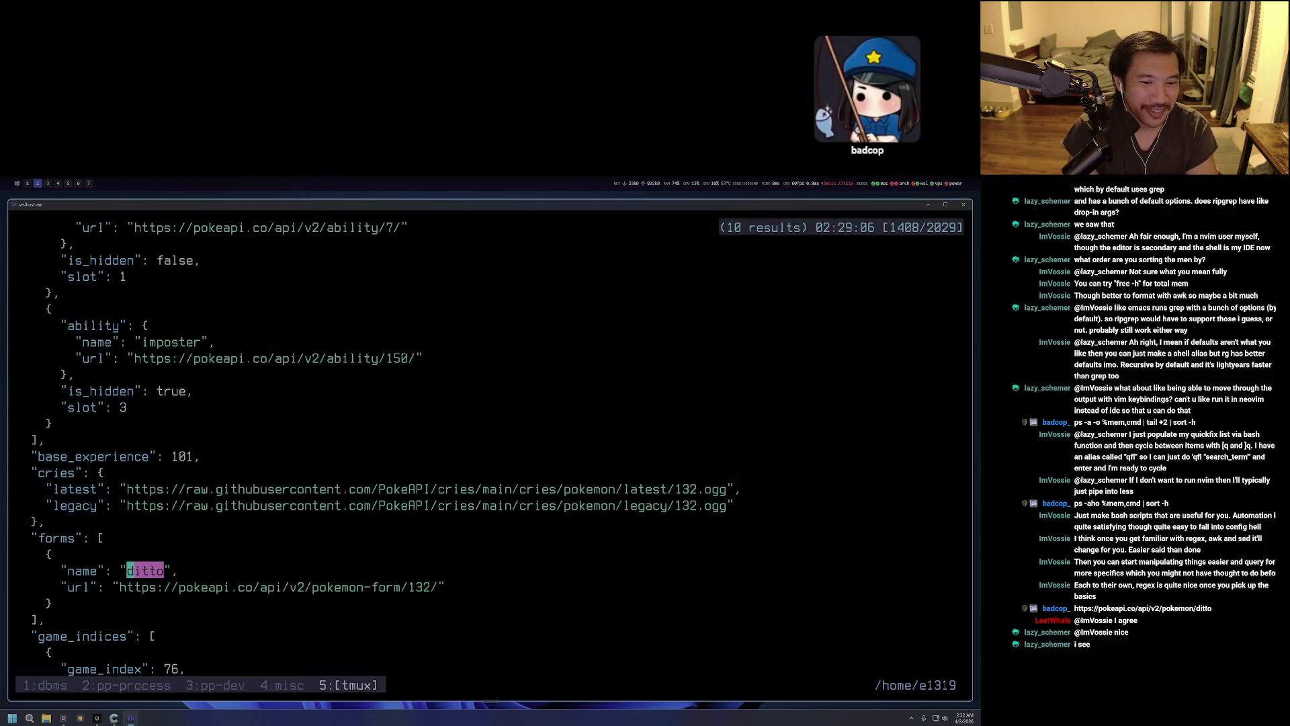
Leave copy mode and recall the curl ditto | jq '.moves' command at the prompt.
{"action": "left_click", "coordinate": [131, 587]}
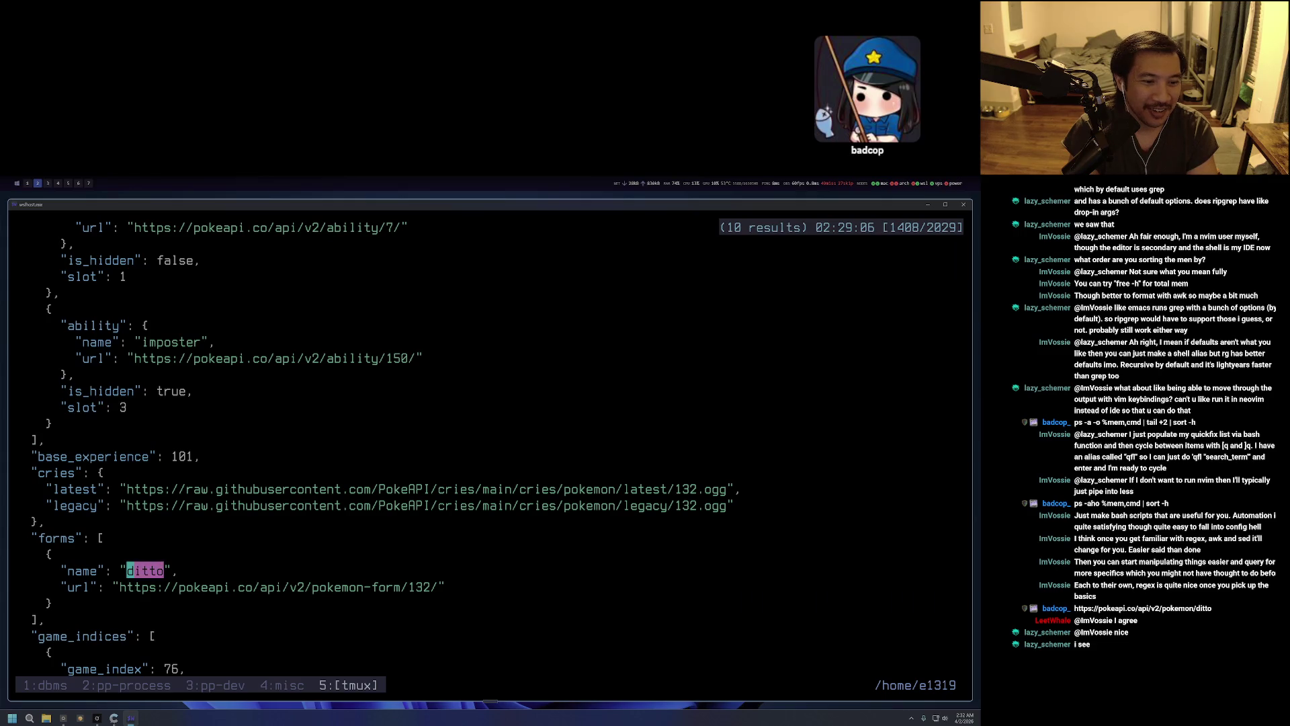
{"action": "key", "text": "k"}
{"action": "key", "text": "k"}
{"action": "key", "text": "k"}
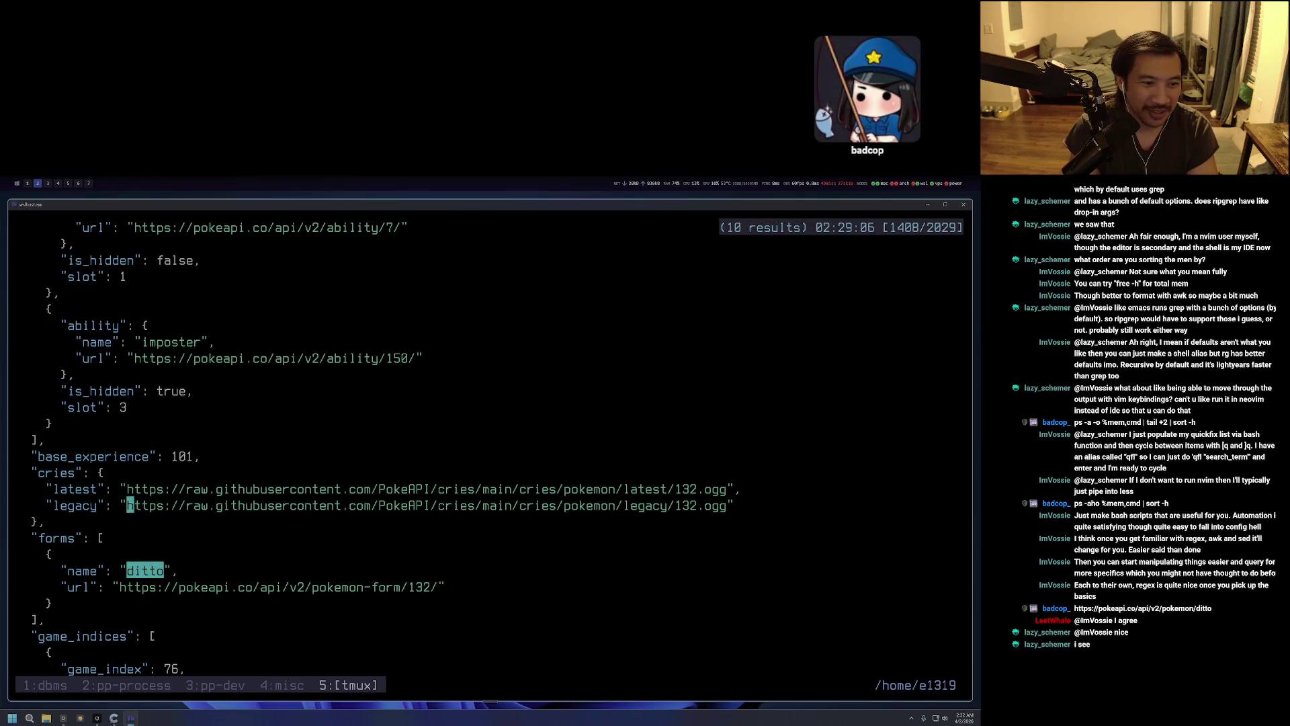
{"action": "key", "text": "ctrl+u"}
{"action": "key", "text": "ctrl+d"}
{"action": "key", "text": "ctrl+d"}
{"action": "key", "text": "ctrl+d"}
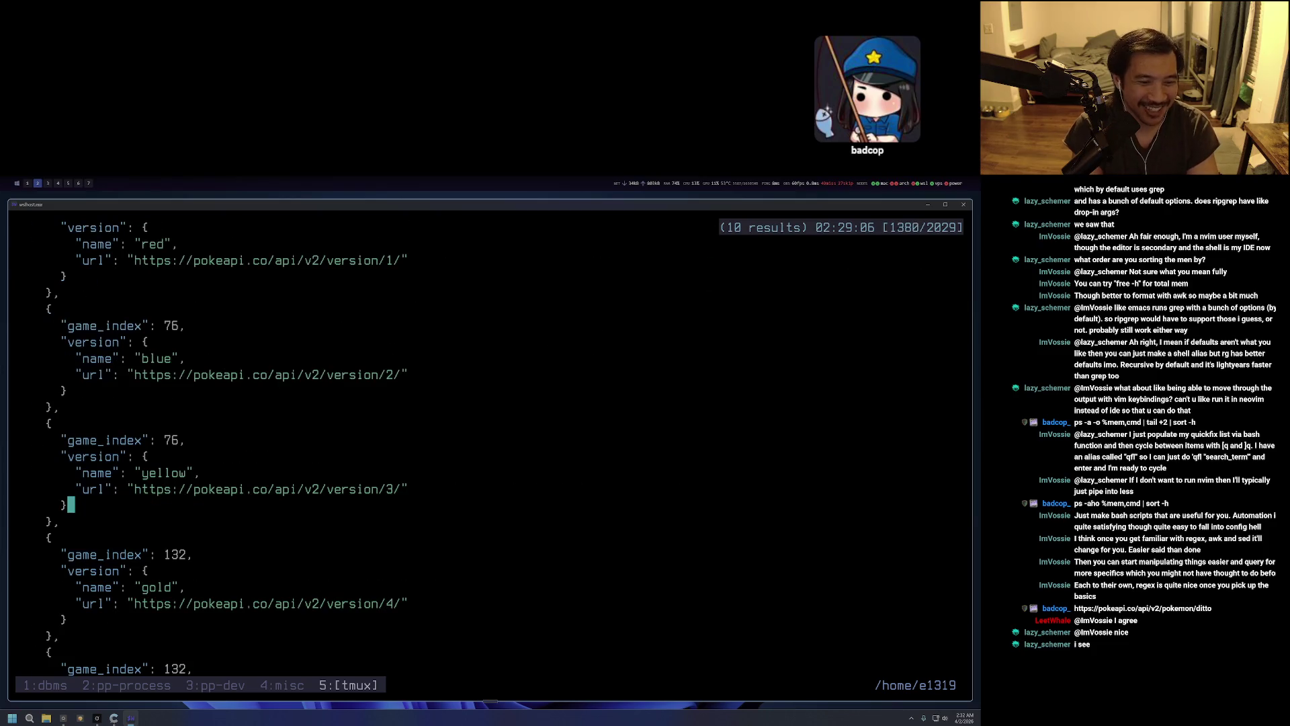
{"action": "key", "text": "q"}
{"action": "key", "text": "Up"}
{"action": "key", "text": "Left"}
{"action": "key", "text": "Left"}
{"action": "key", "text": "Left"}
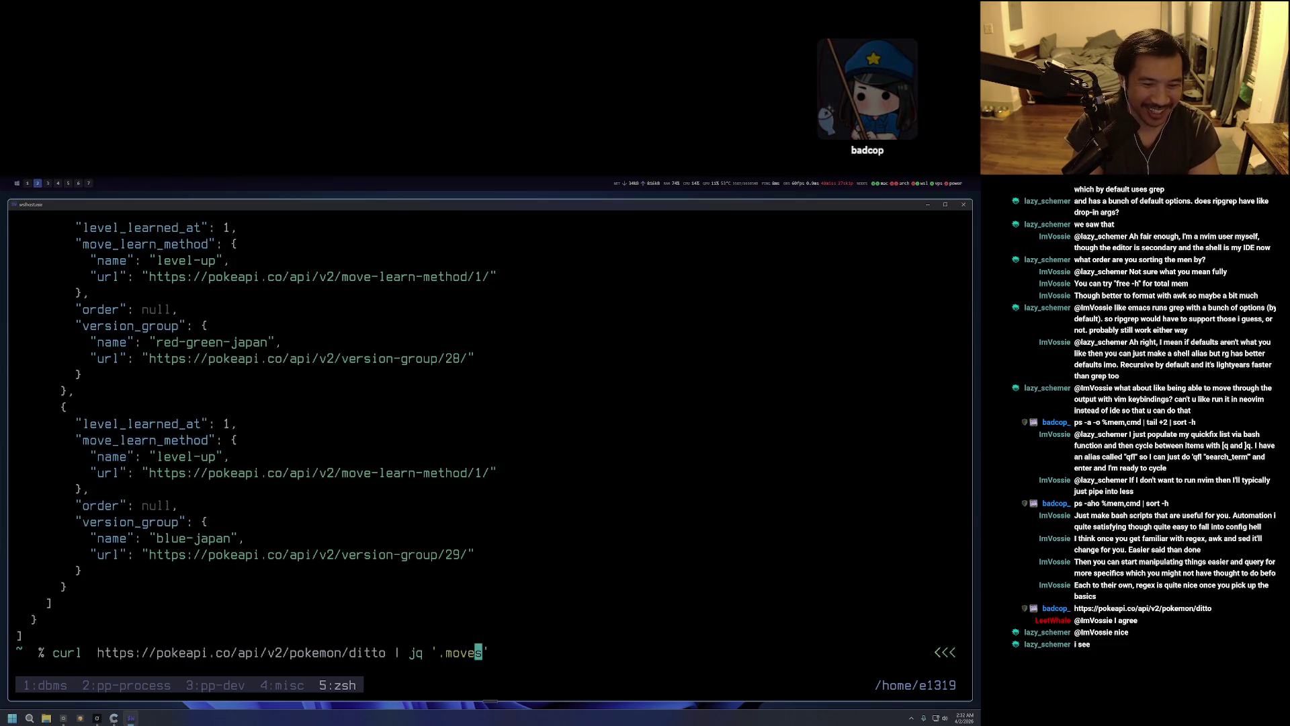
Swap 'ditto' for 'pikachu' in the recalled curl URL and run the command.
{"action": "key", "text": "Right"}
{"action": "key", "text": "alt+d"}
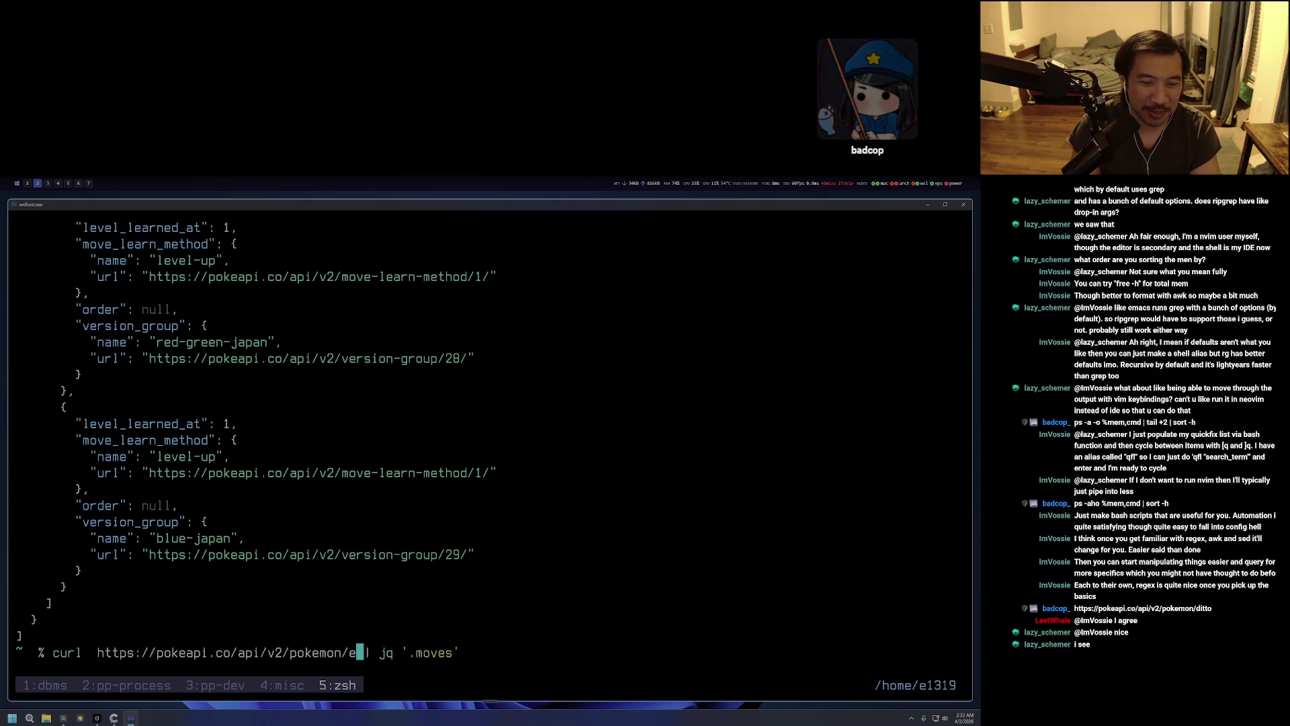
{"action": "type", "text": "pick"}
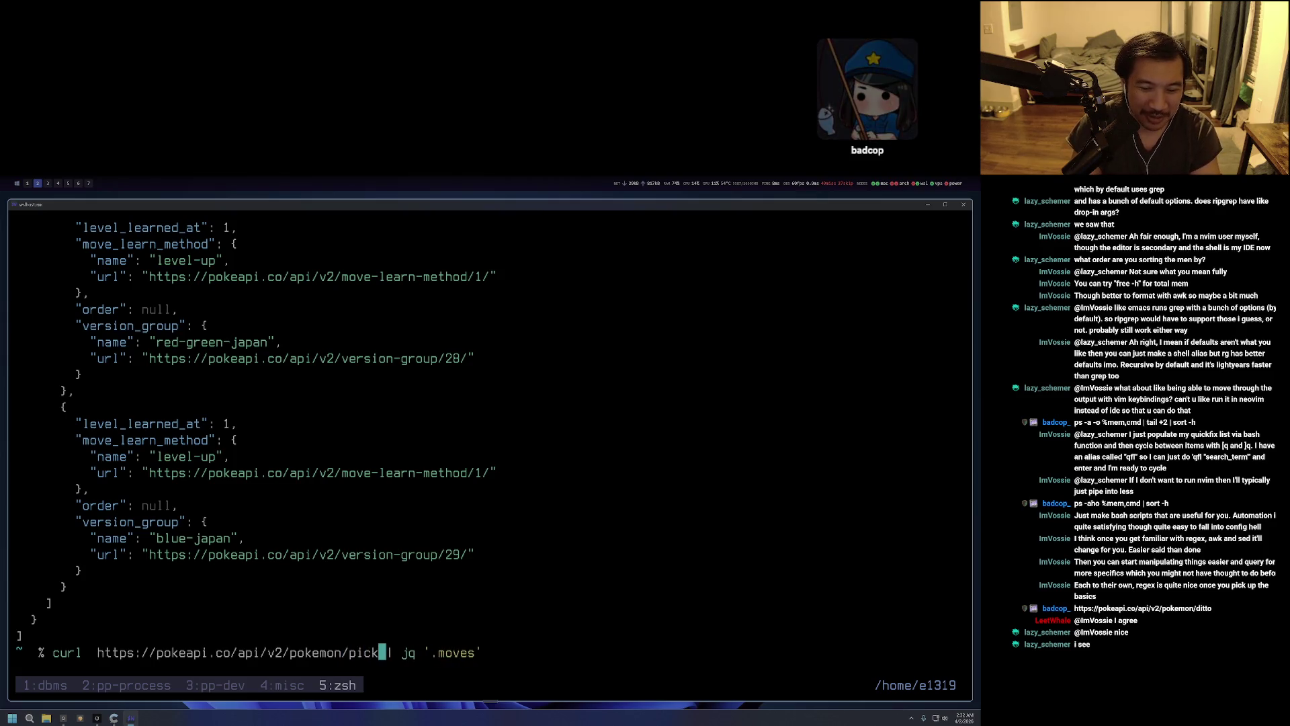
{"action": "key", "text": "BackSpace"}
{"action": "key", "text": "BackSpace"}
{"action": "type", "text": "kachu"}
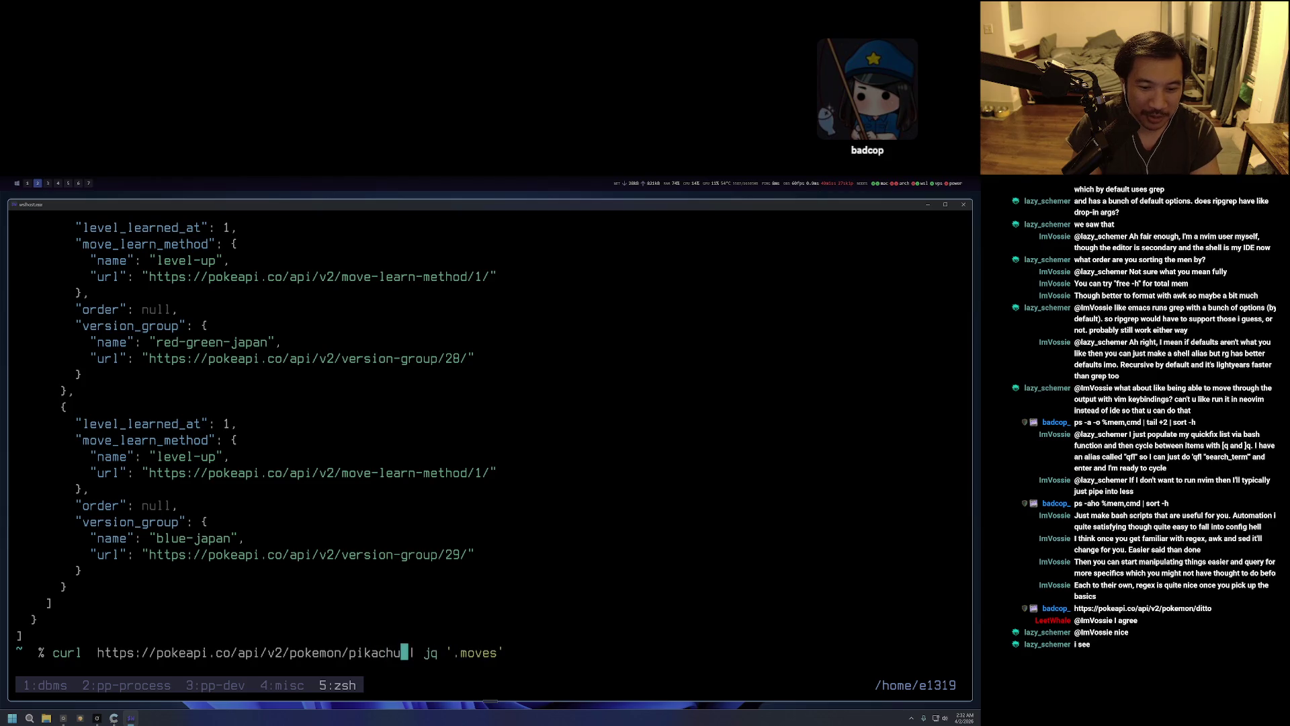
{"action": "key", "text": "Return"}
Page back through Pikachu's moves output in copy mode, then recall the pikachu command.
{"action": "key", "text": "ctrl+b"}
{"action": "key", "text": "bracketleft"}
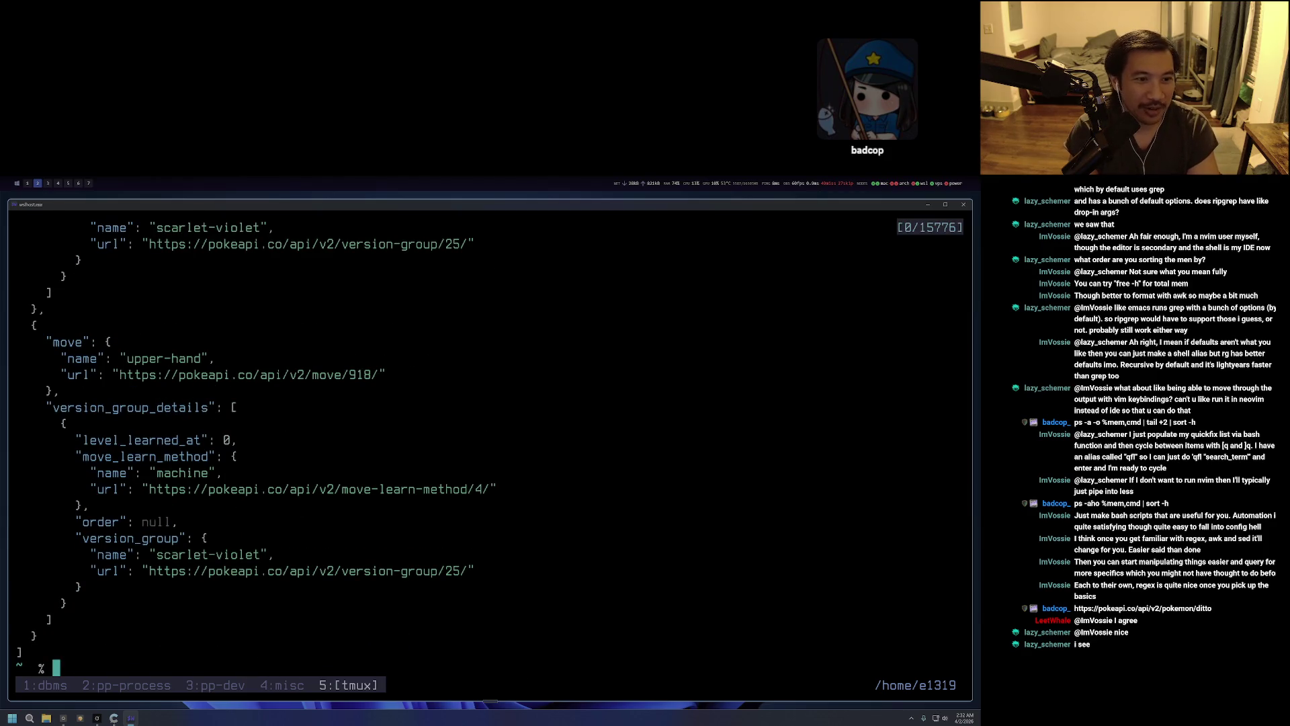
{"action": "key", "text": "ctrl+u"}
{"action": "key", "text": "ctrl+u"}
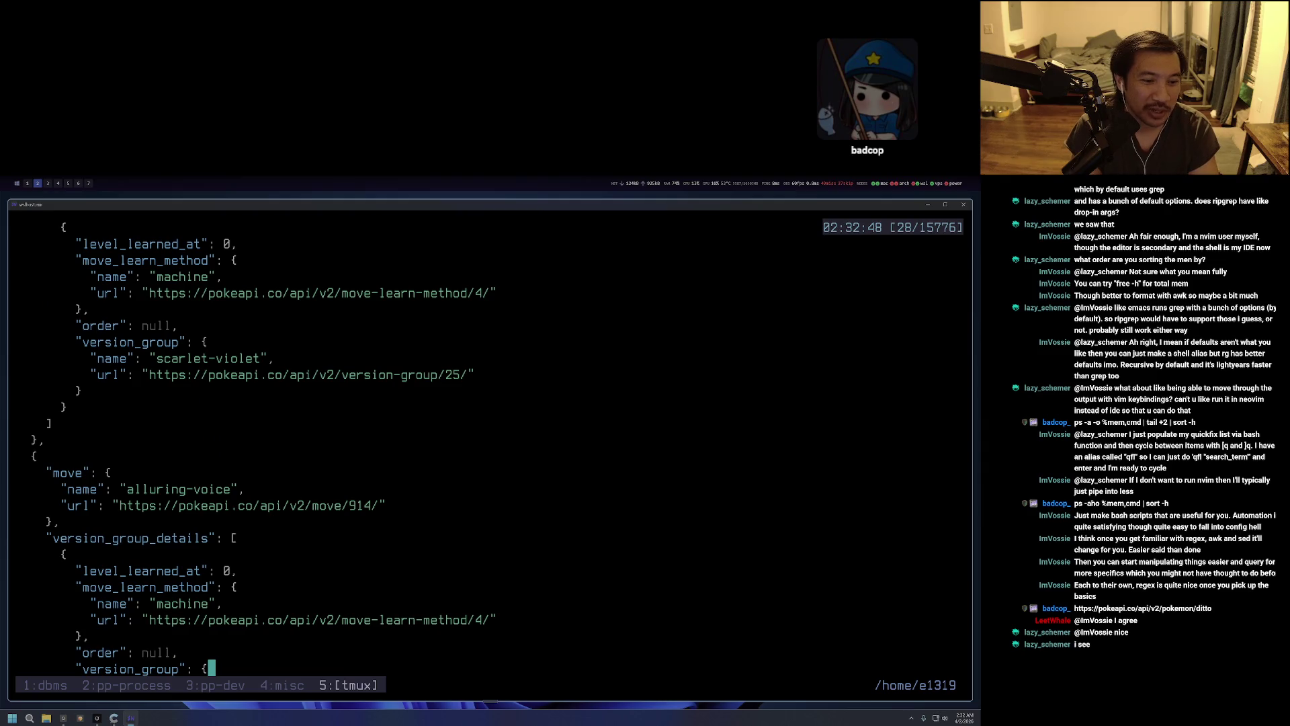
{"action": "key", "text": "ctrl+u"}
{"action": "key", "text": "ctrl+u"}
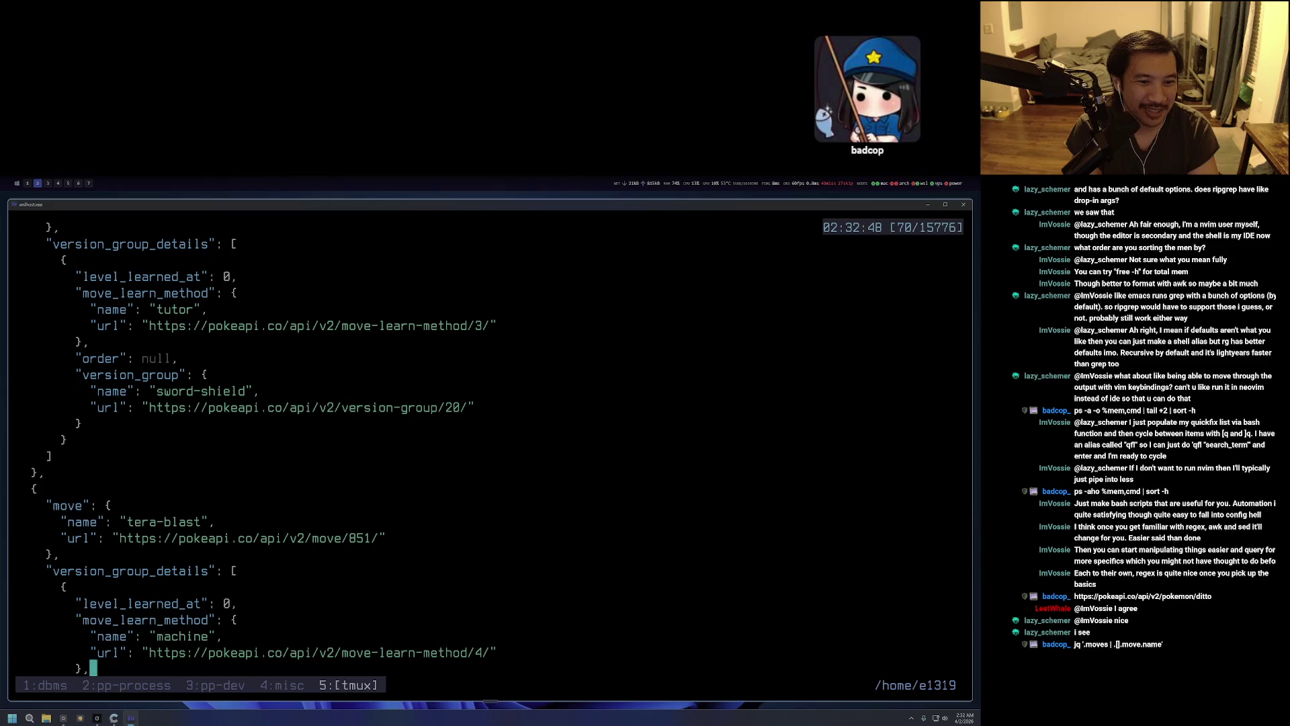
{"action": "key", "text": "ctrl+u"}
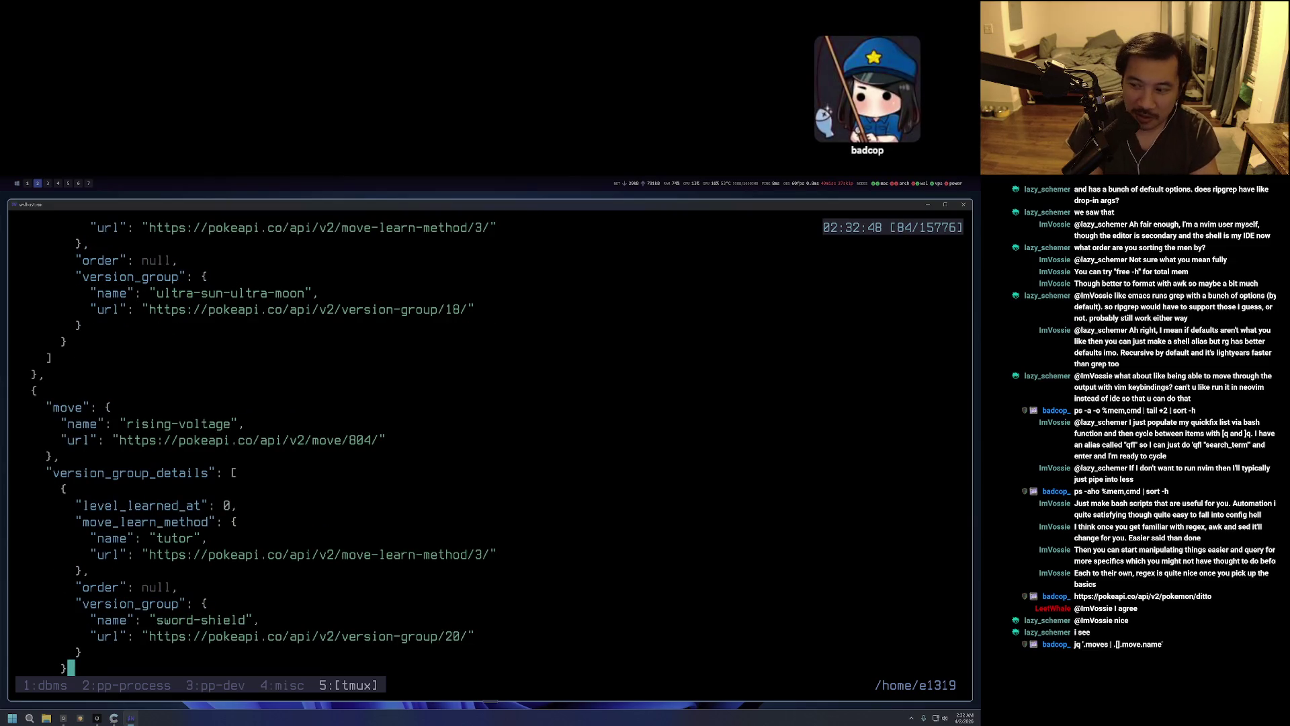
{"action": "key", "text": "q"}
{"action": "key", "text": "Up"}
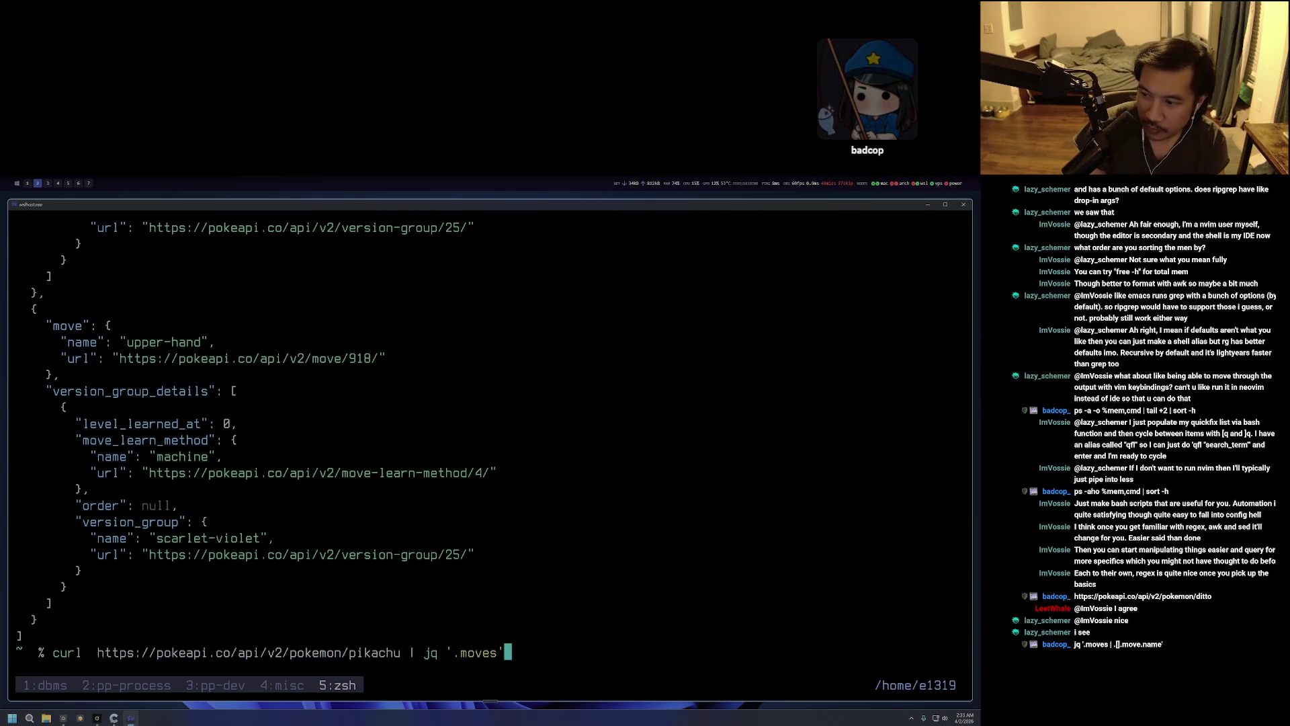
Extend the jq filter to '.moves | .[].move.name', fix the stray quote, and list Pikachu's move names.
{"action": "type", "text": " |"}
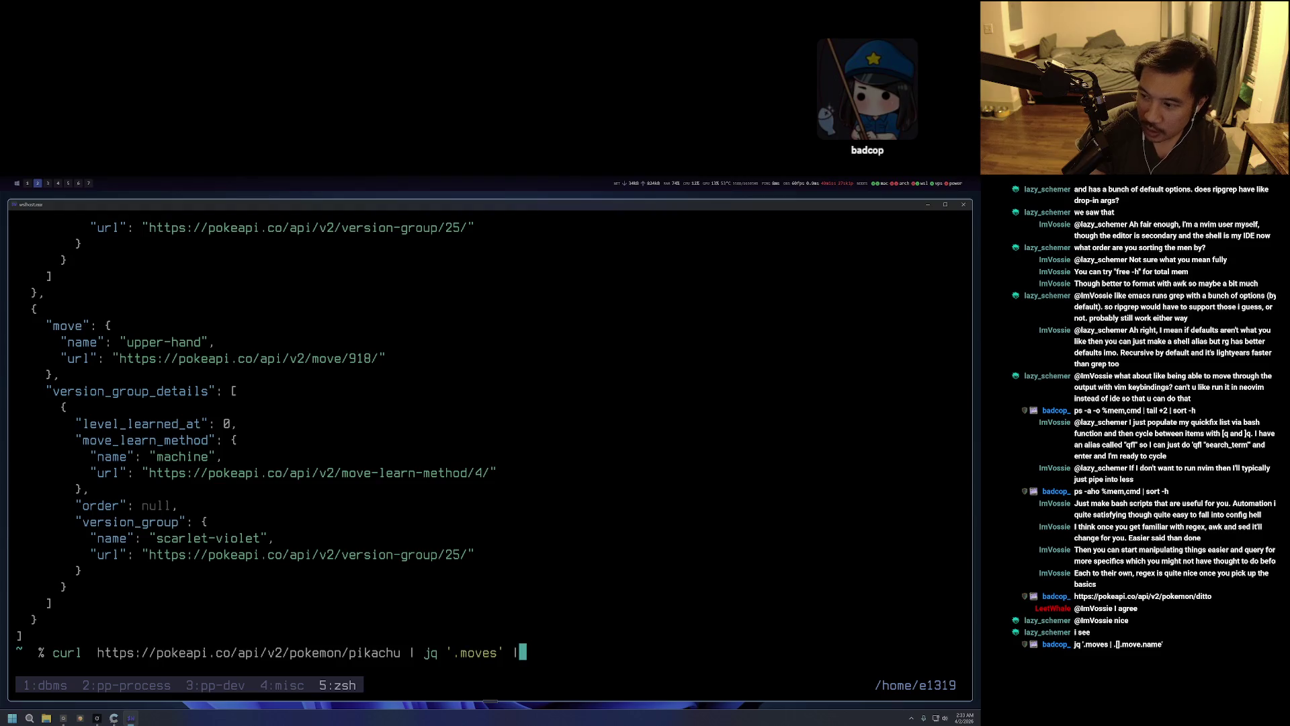
{"action": "type", "text": " .["}
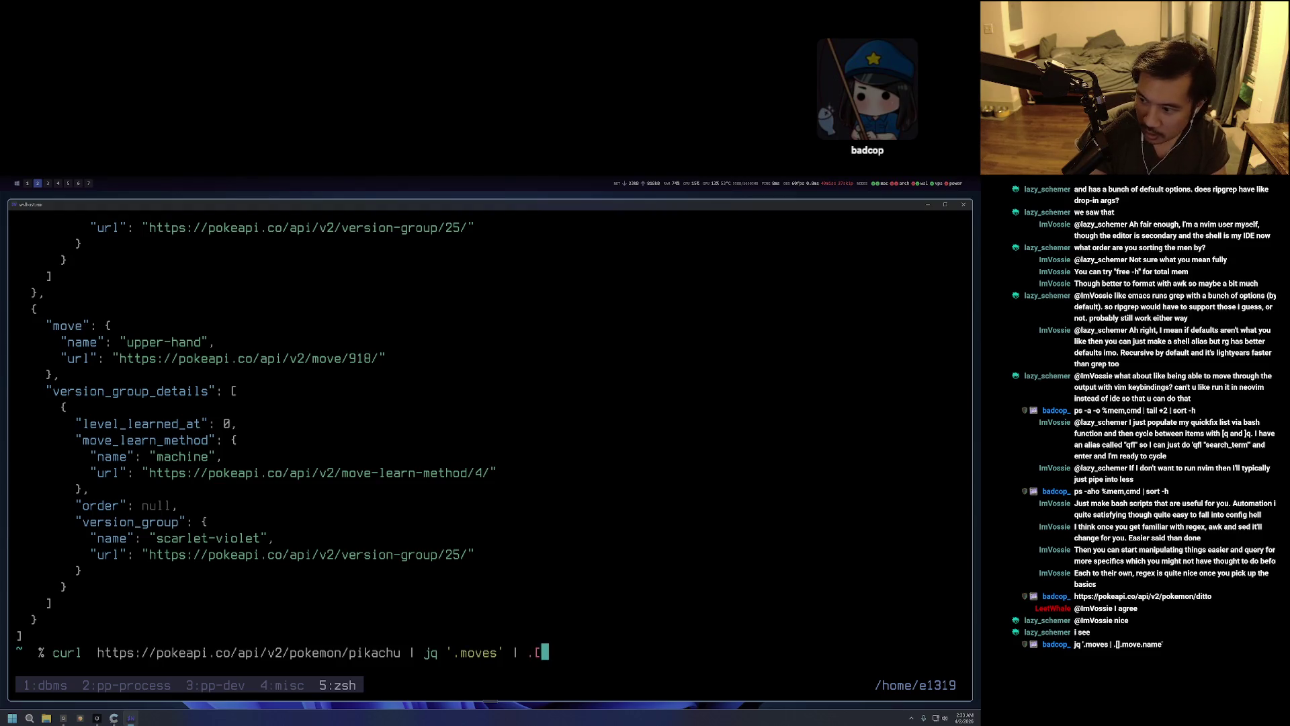
{"action": "type", "text": "]"}
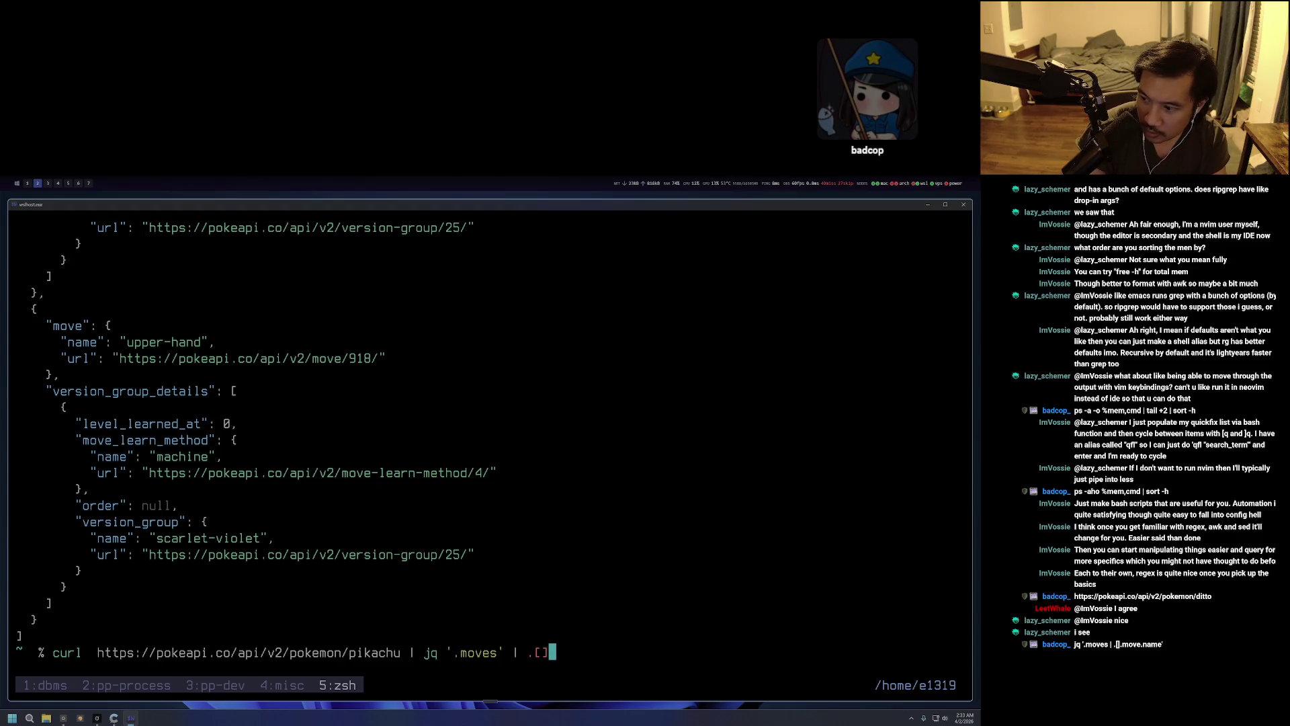
{"action": "type", "text": ".move.na"}
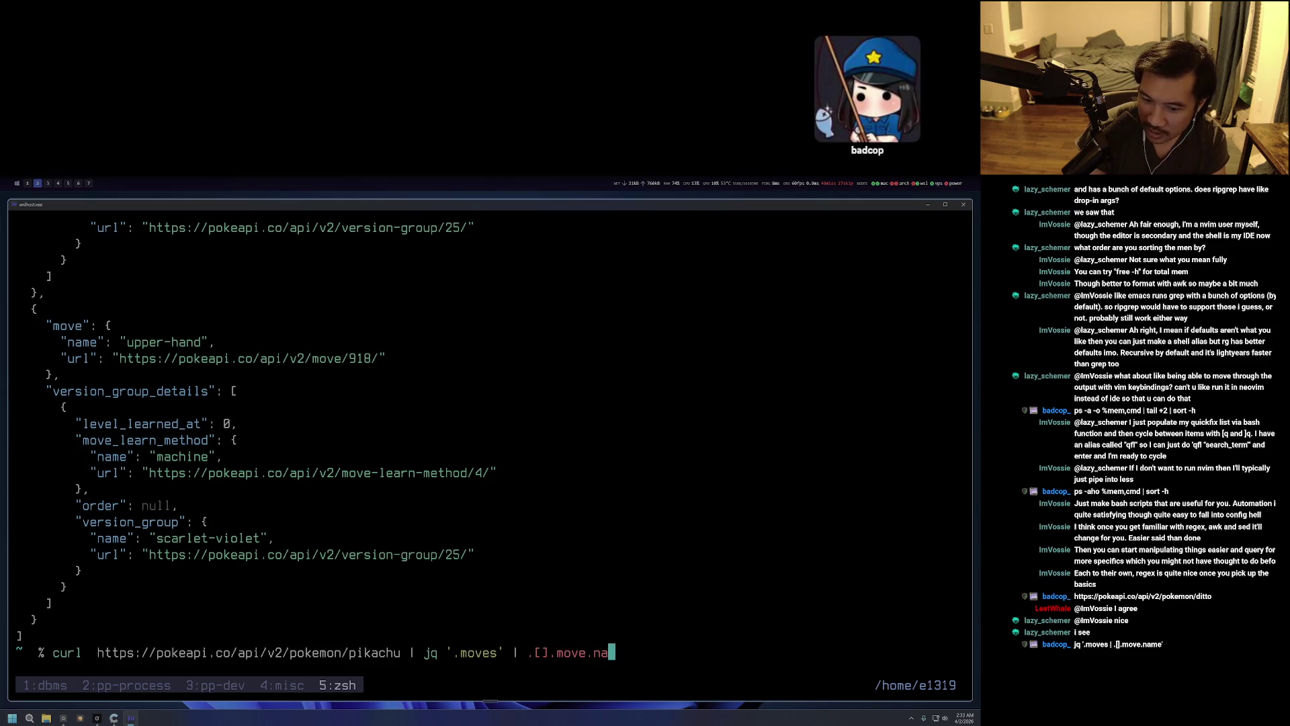
{"action": "type", "text": "me'"}
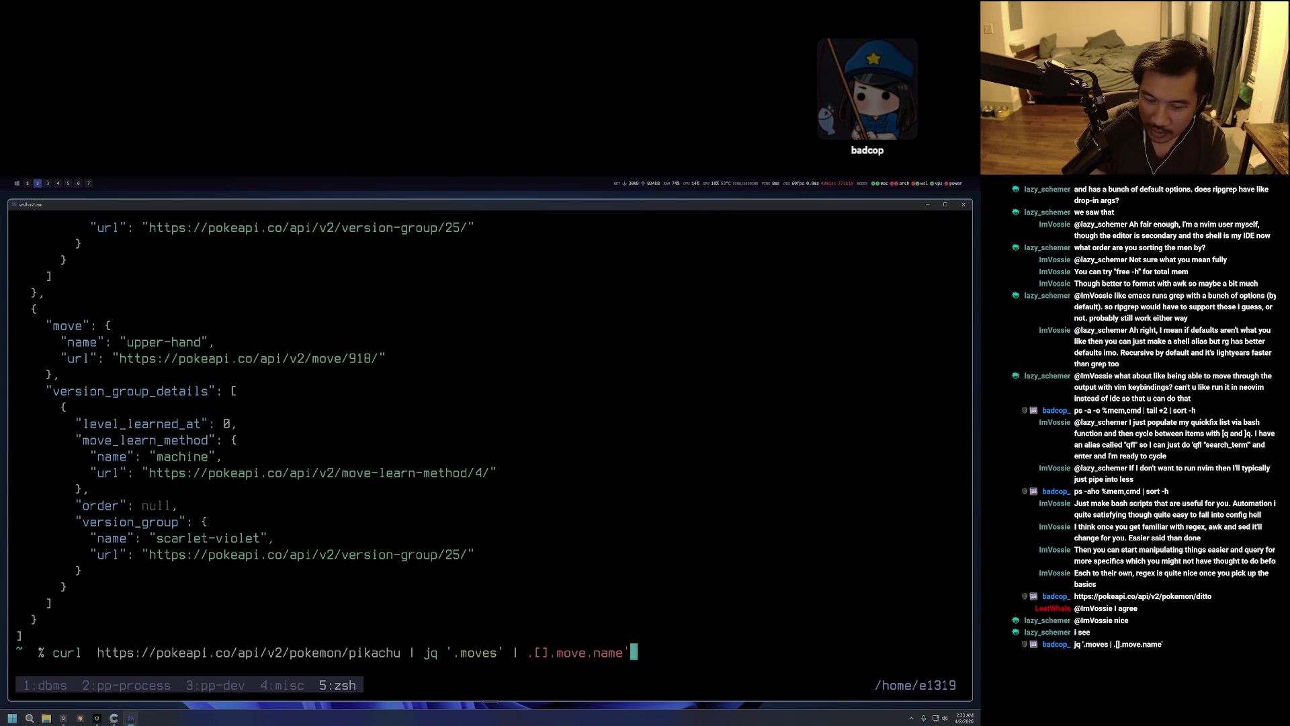
{"action": "key", "text": "Escape"}
{"action": "key", "text": "b"}
{"action": "key", "text": "b"}
{"action": "key", "text": "b"}
{"action": "key", "text": "x"}
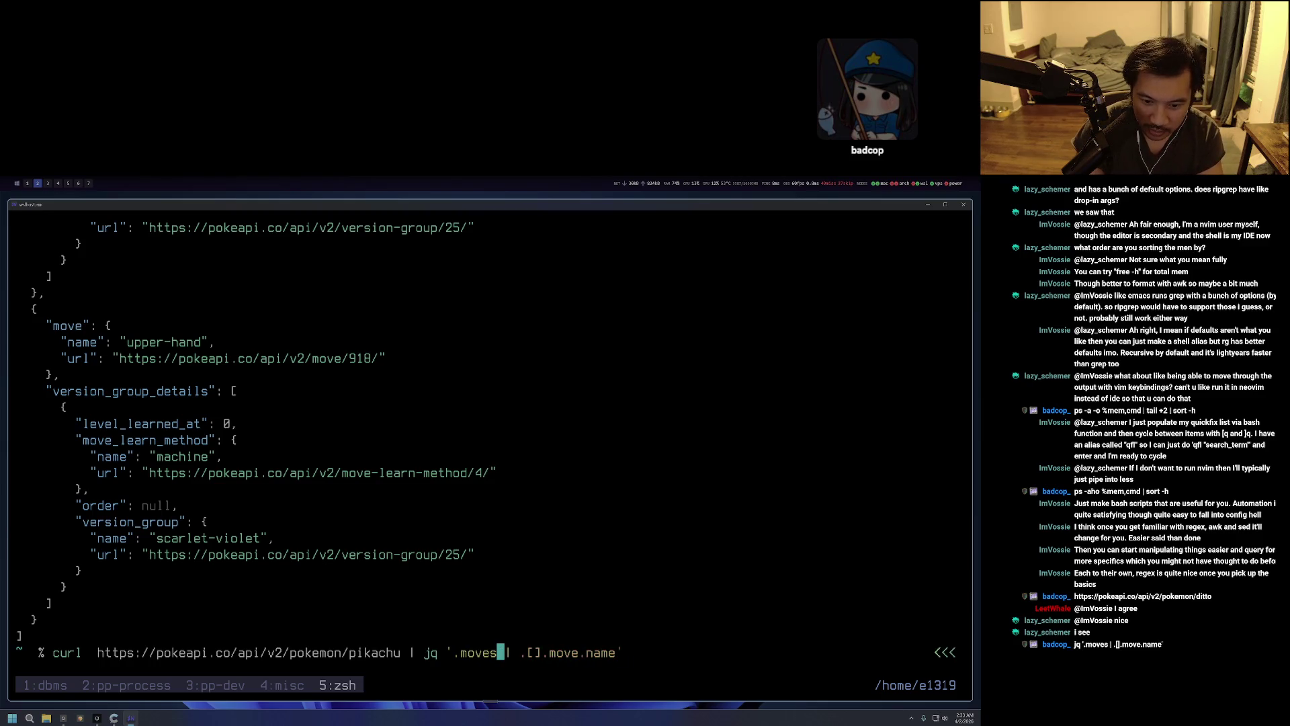
{"action": "key", "text": "dollar"}
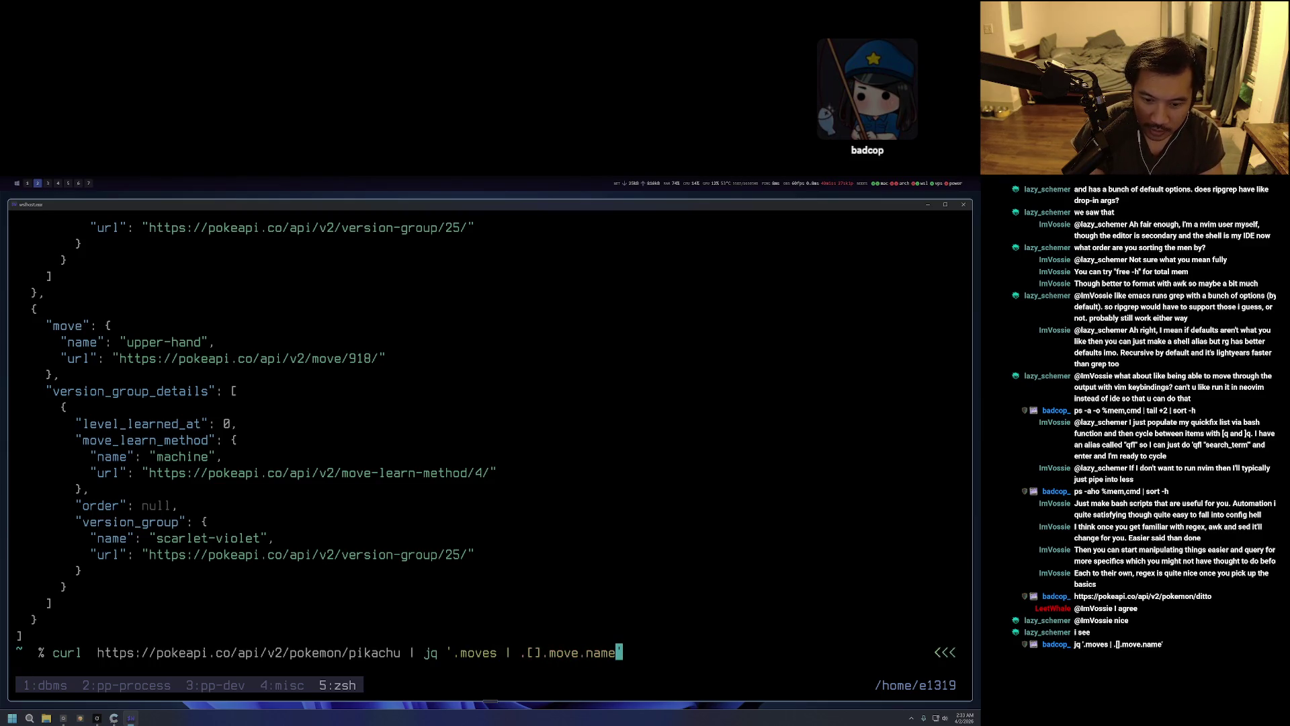
{"action": "key", "text": "h"}
{"action": "key", "text": "h"}
{"action": "key", "text": "h"}
{"action": "key", "text": "l"}
{"action": "key", "text": "l"}
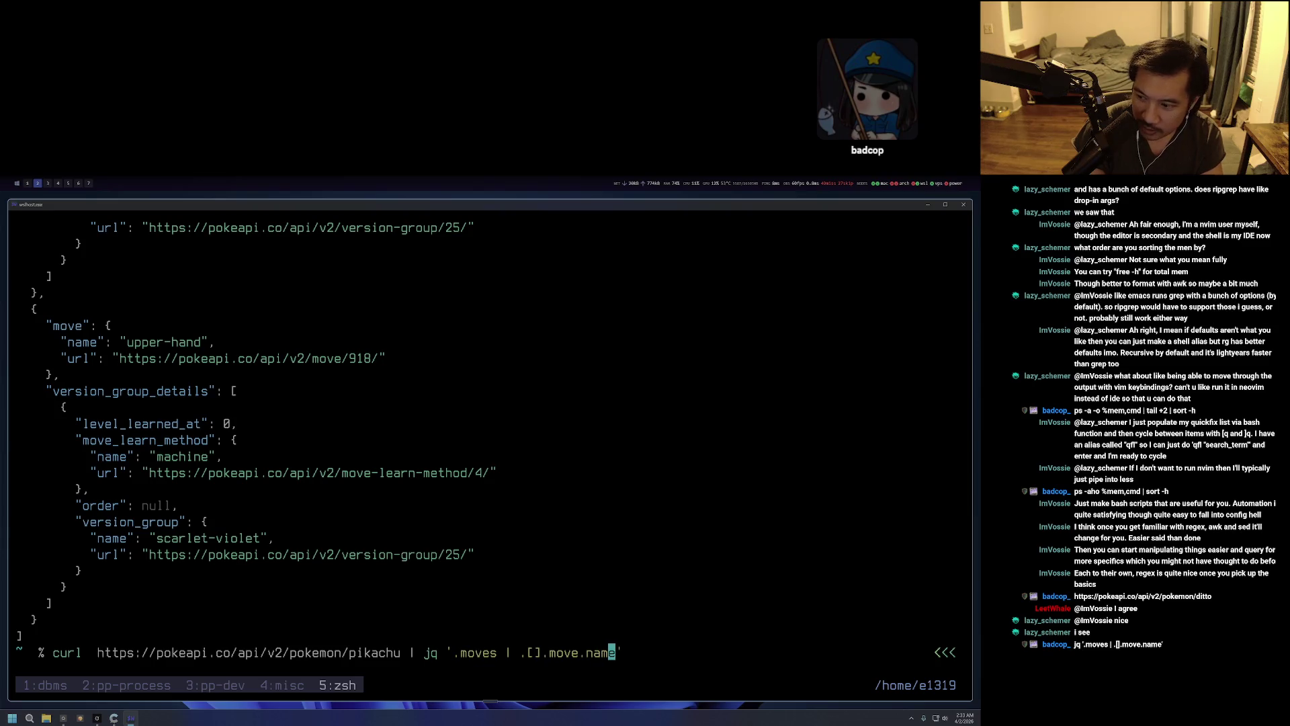
{"action": "key", "text": "b"}
{"action": "key", "text": "b"}
{"action": "key", "text": "Return"}
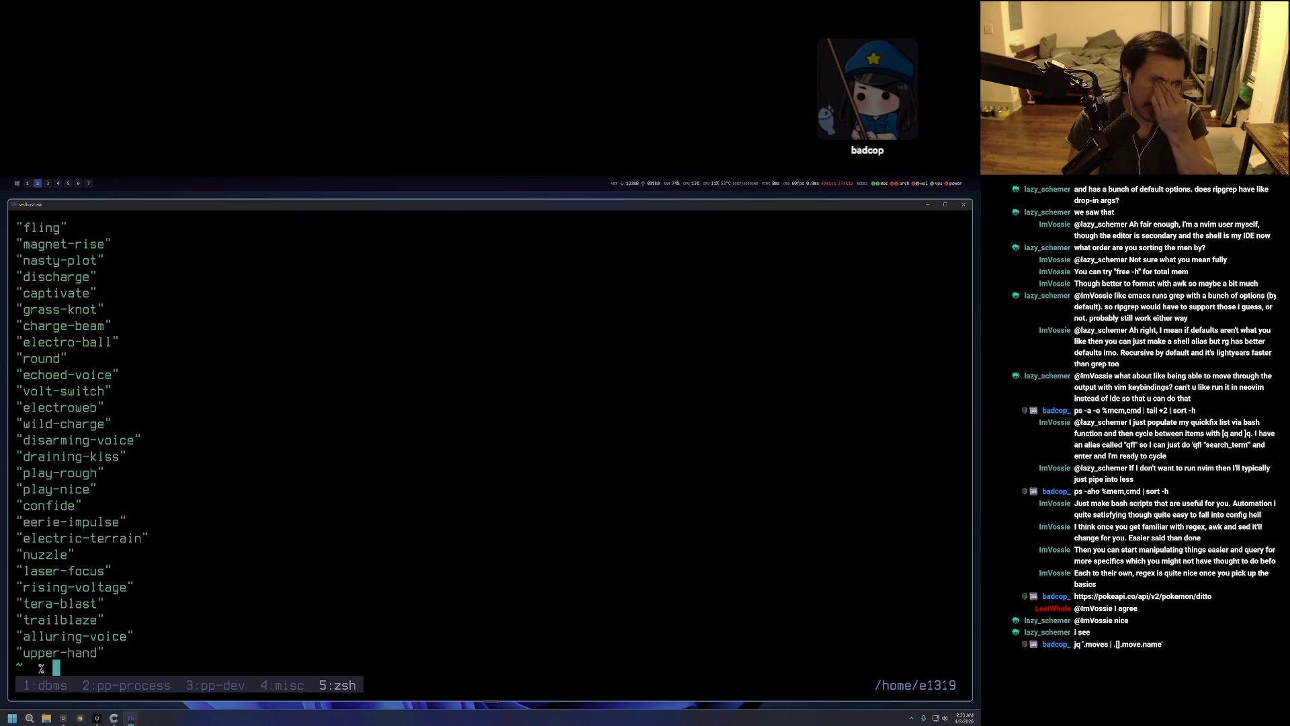
{"action": "key", "text": "Up"}
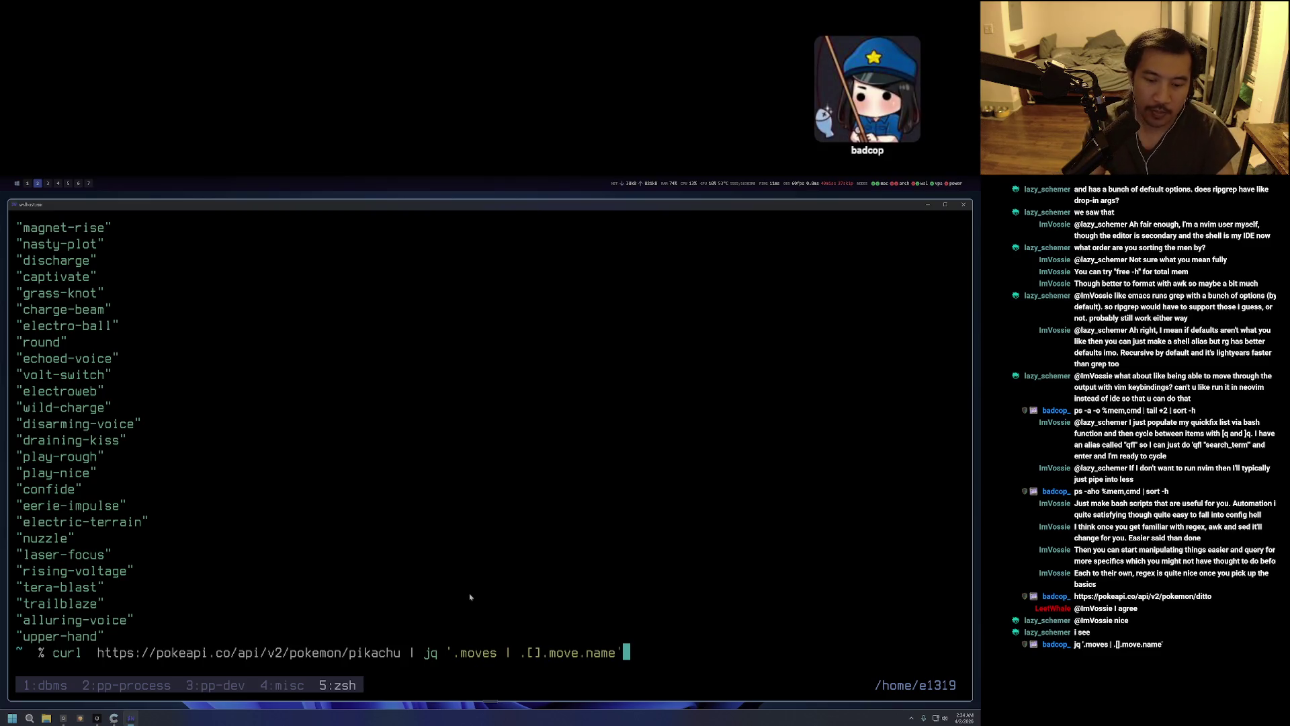
Add jq's -r flag so Pikachu's move names print unquoted, mega-punch through upper-hand.
{"action": "key", "text": "ctrl+Left"}
{"action": "key", "text": "ctrl+Left"}
{"action": "key", "text": "ctrl+Left"}
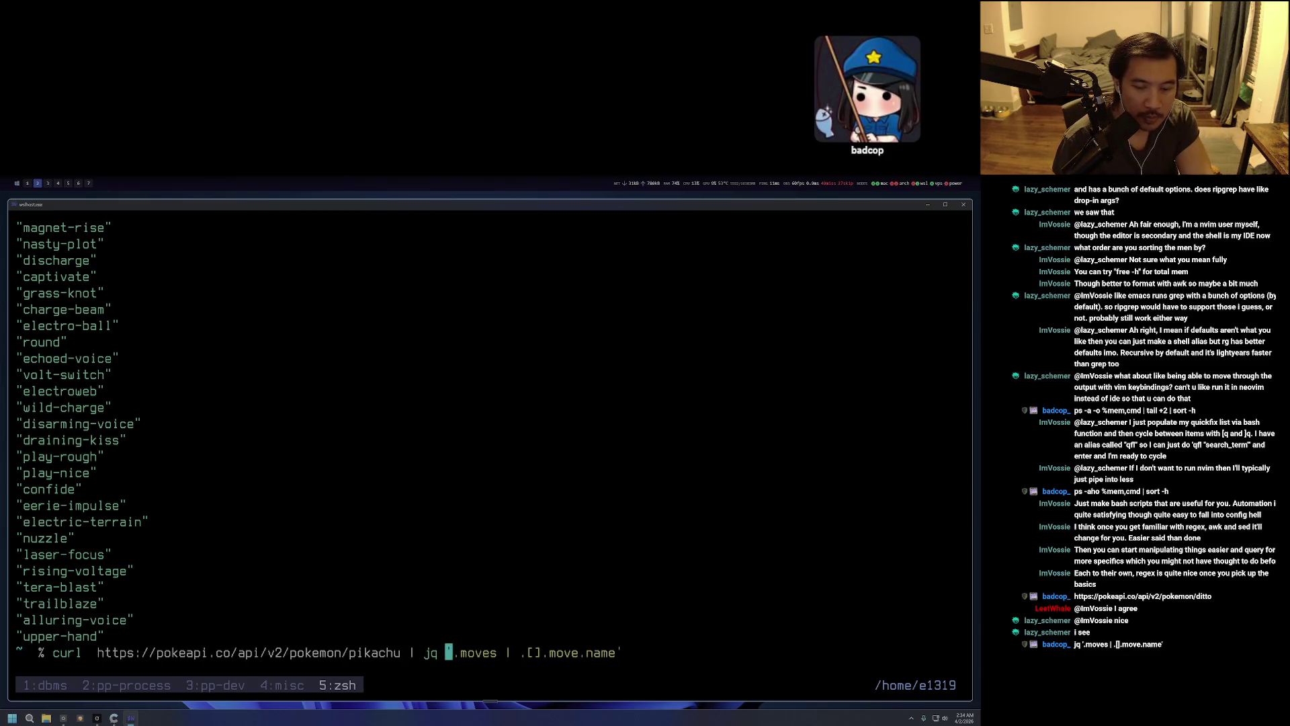
{"action": "type", "text": "-r"}
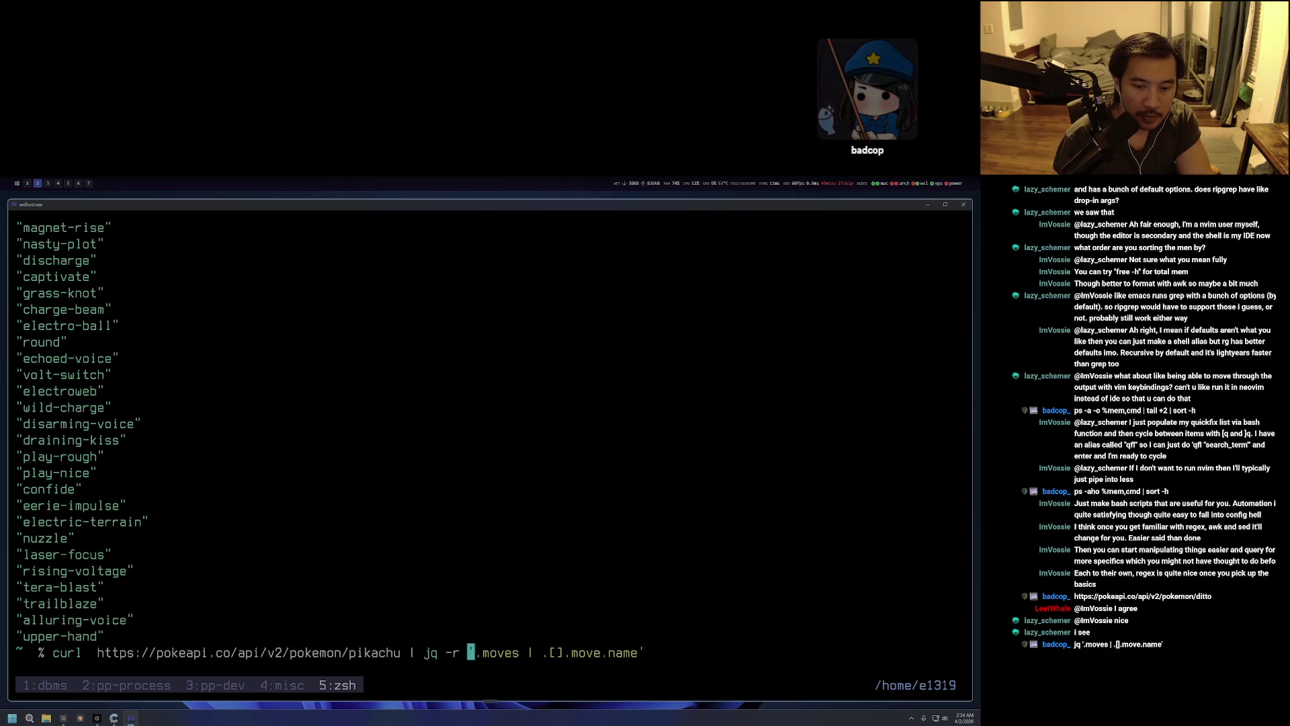
{"action": "key", "text": "Return"}
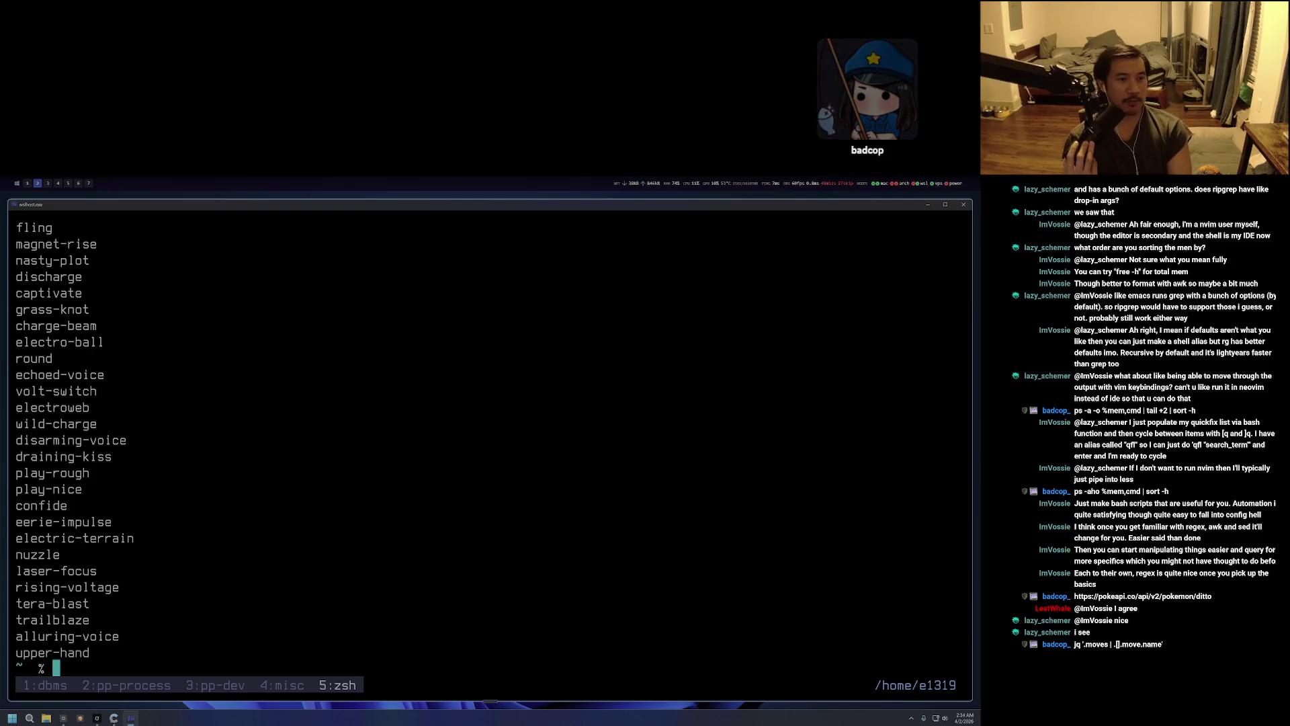
{"action": "scroll", "coordinate": [454, 536], "scroll_direction": "up", "scroll_amount": 13}
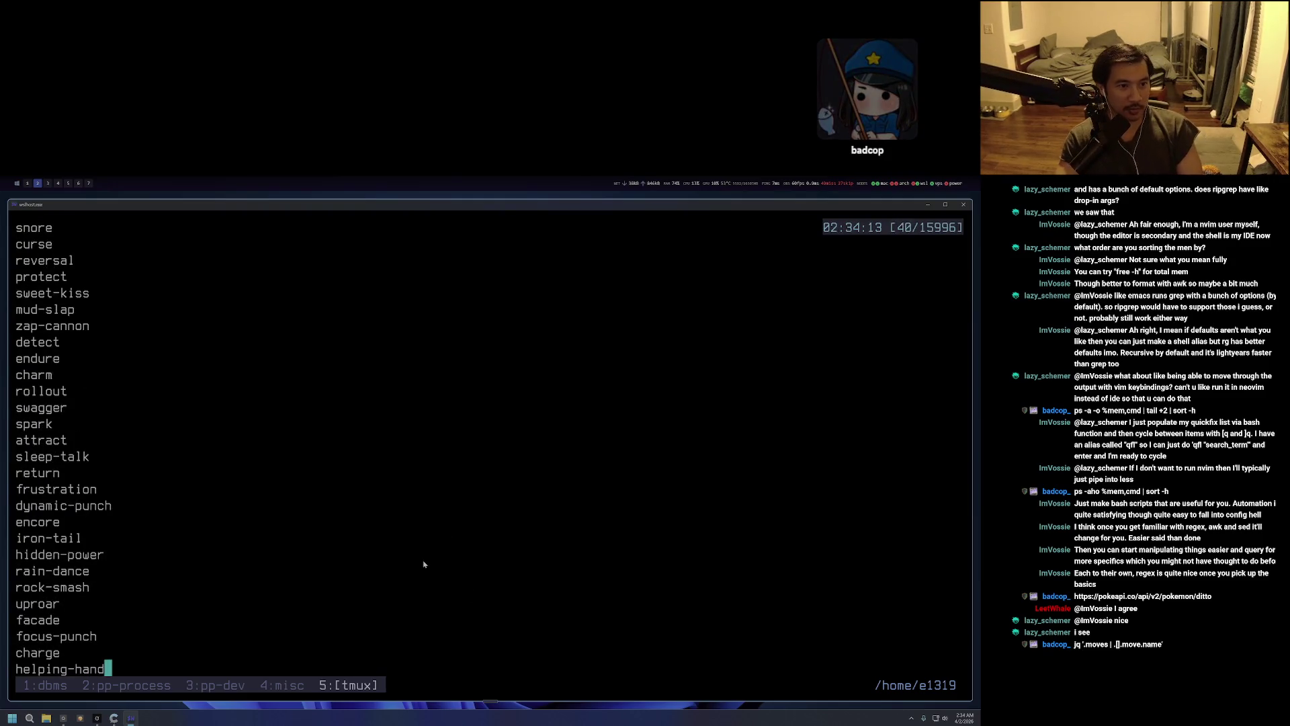
{"action": "scroll", "coordinate": [412, 576], "scroll_direction": "up", "scroll_amount": 6}
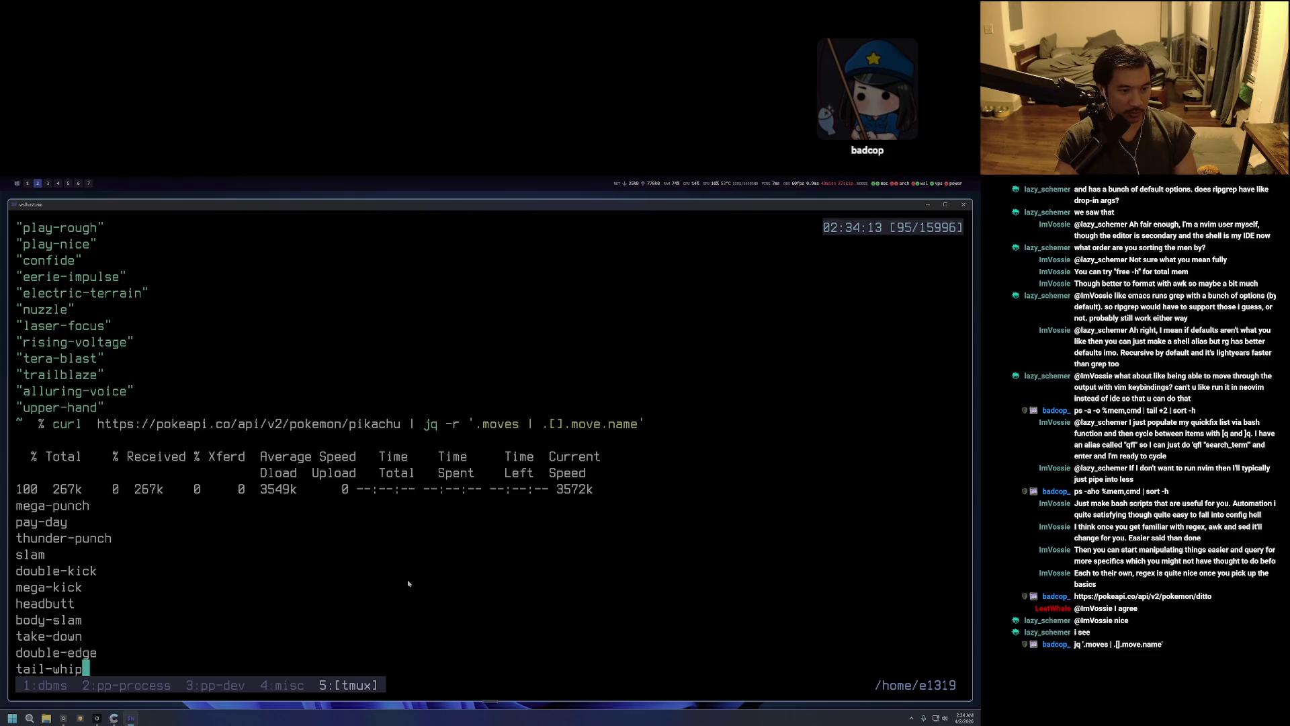
{"action": "scroll", "coordinate": [407, 582], "scroll_direction": "down", "scroll_amount": 2}
{"action": "scroll", "coordinate": [336, 568], "scroll_direction": "down", "scroll_amount": 3}
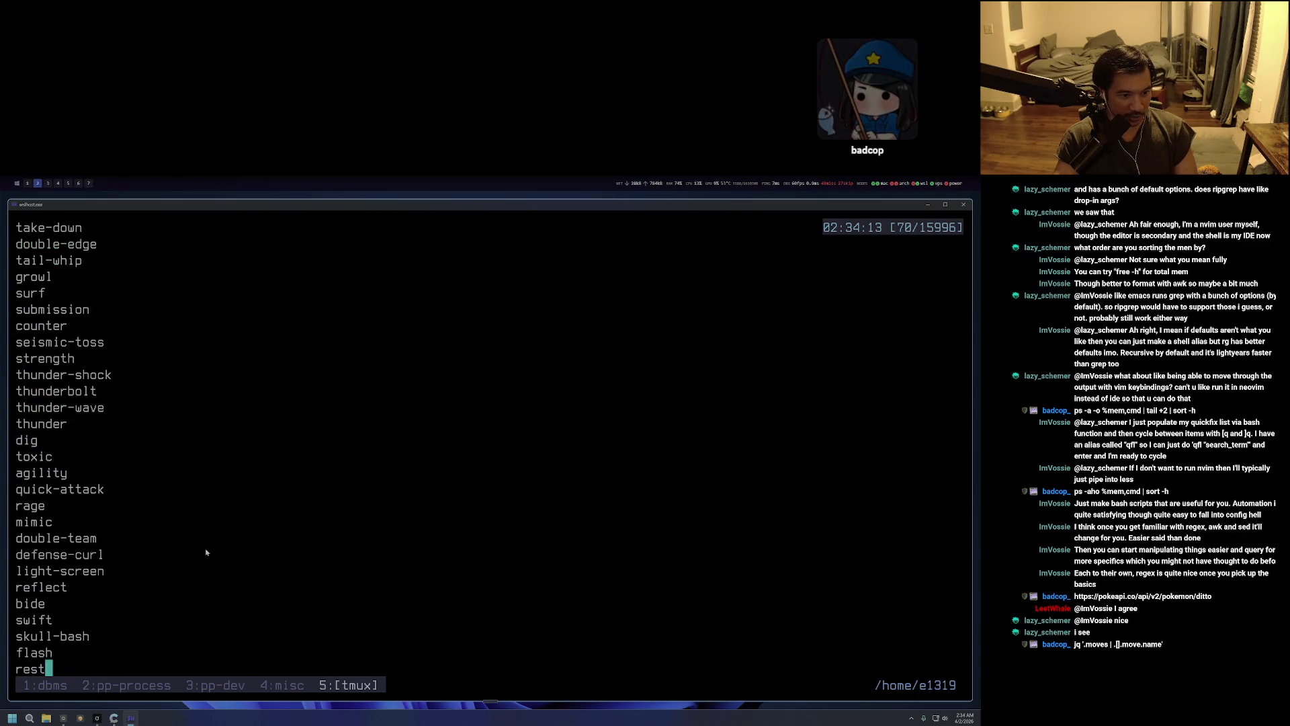
{"action": "scroll", "coordinate": [206, 552], "scroll_direction": "down", "scroll_amount": 6}
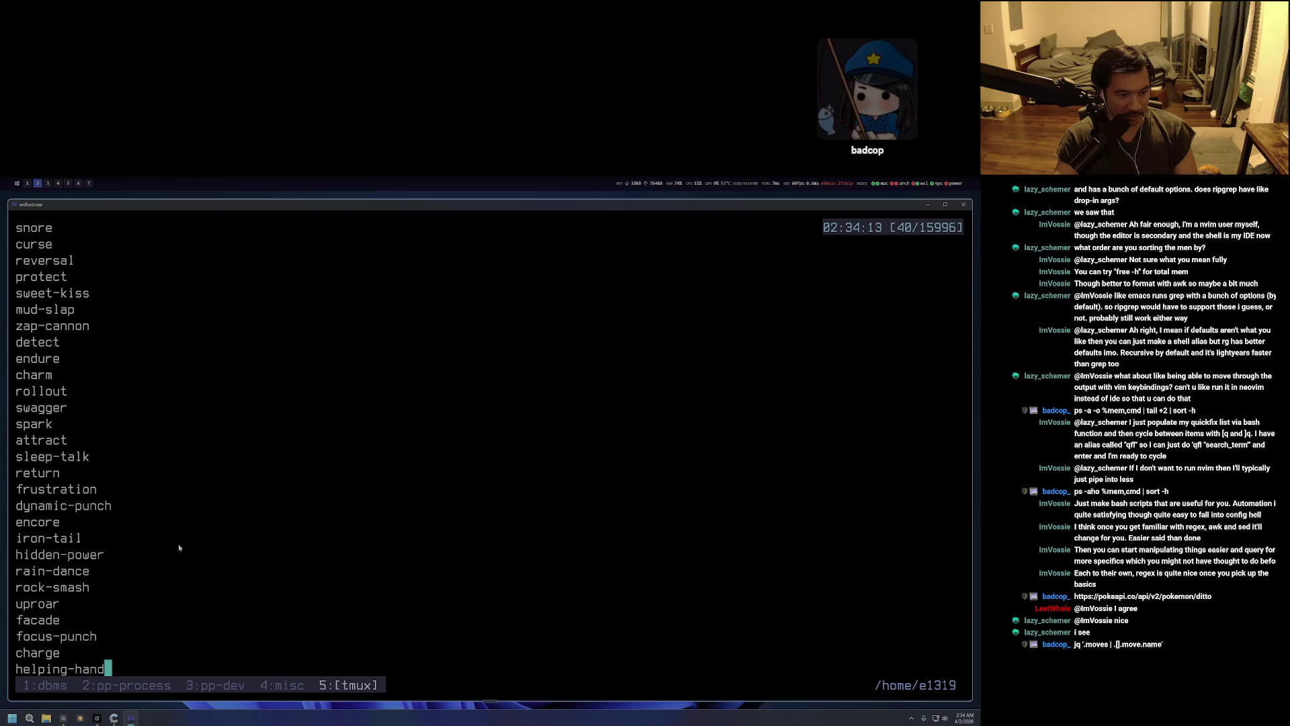
{"action": "scroll", "coordinate": [179, 548], "scroll_direction": "down", "scroll_amount": 8}
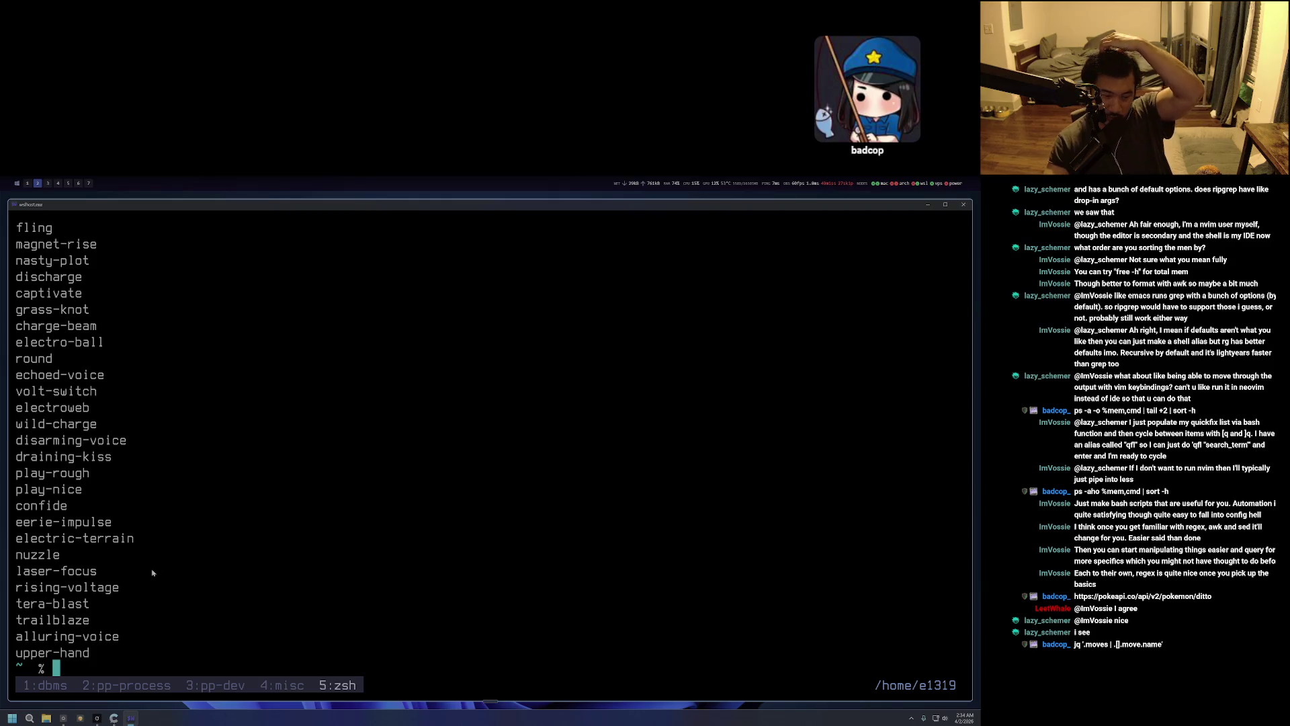
Pipe the raw move names into grep -c 'thunder', getting a count of 5.
{"action": "key", "text": "Up"}
{"action": "type", "text": "grep "}
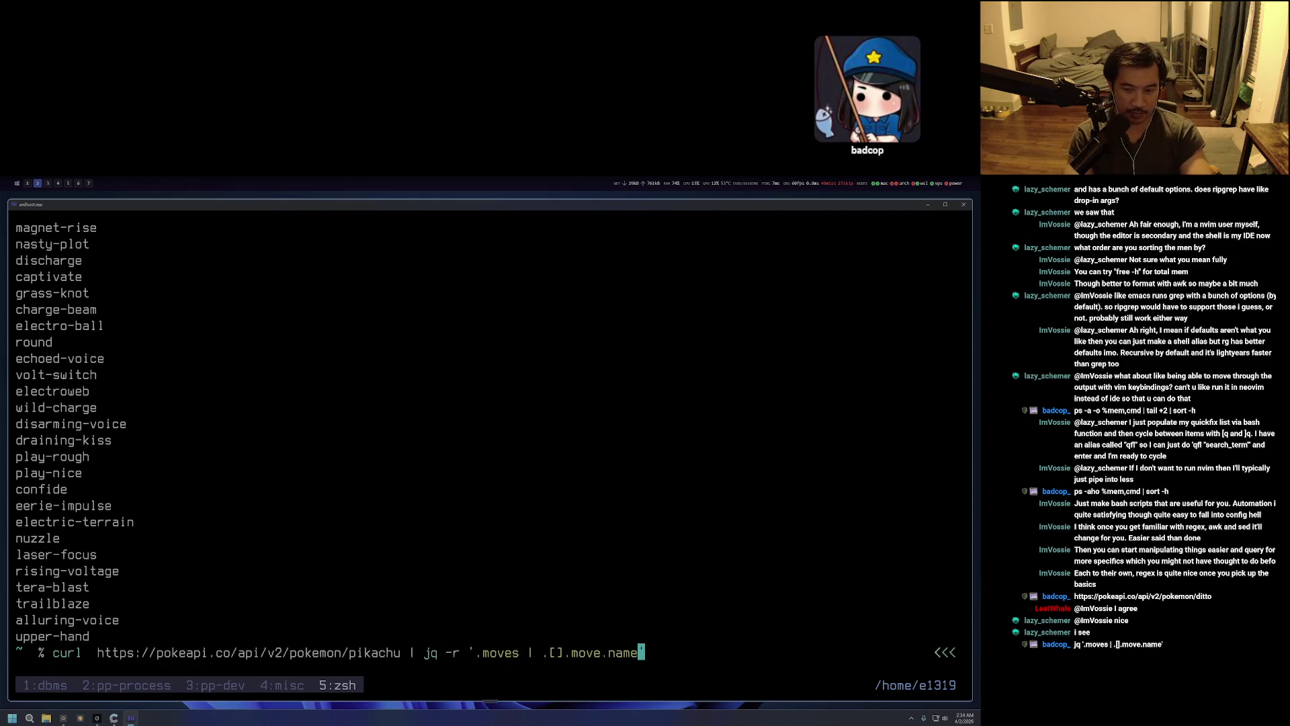
{"action": "type", "text": "-c "}
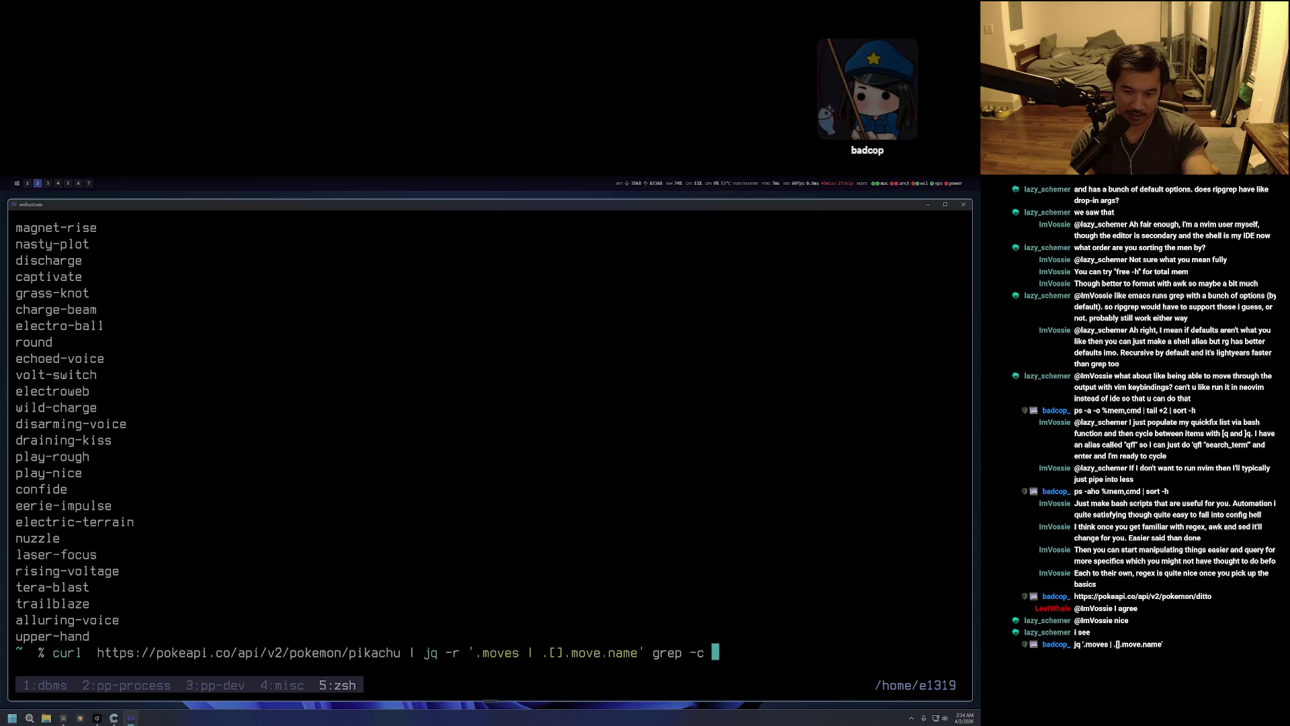
{"action": "type", "text": "\\'hu"}
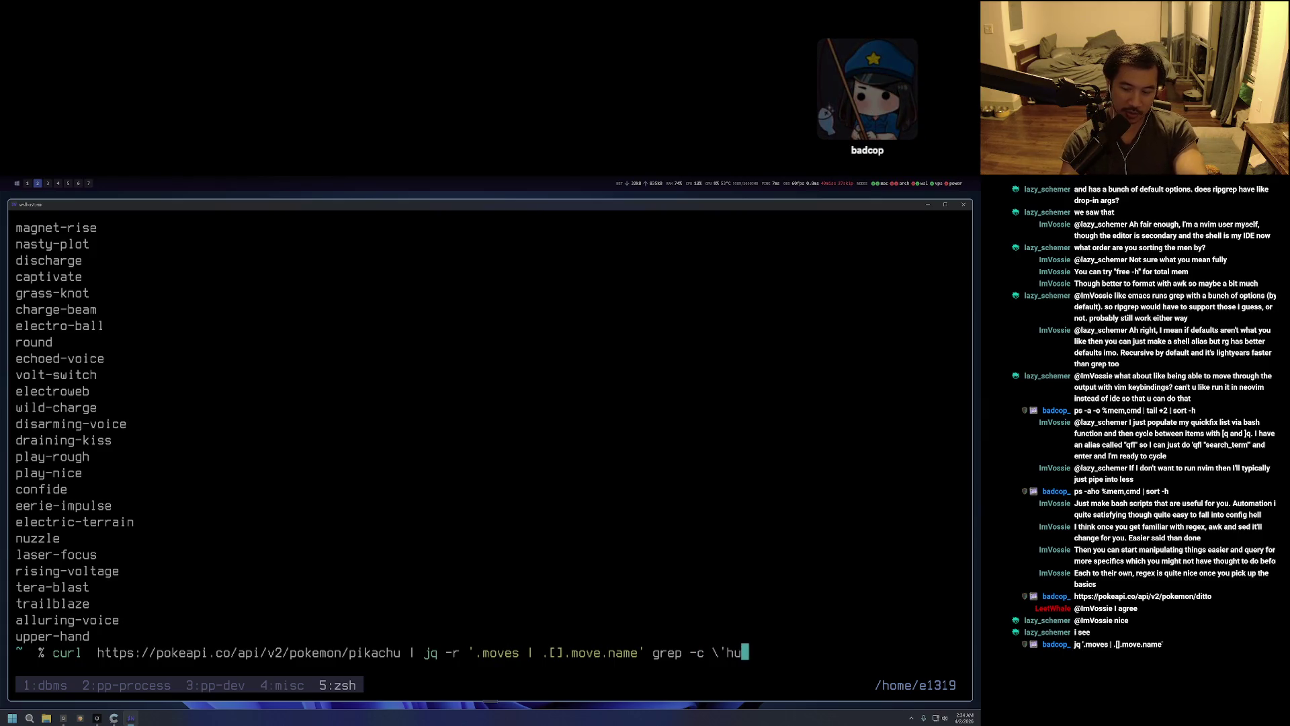
{"action": "key", "text": "BackSpace"}
{"action": "key", "text": "BackSpace"}
{"action": "key", "text": "BackSpace"}
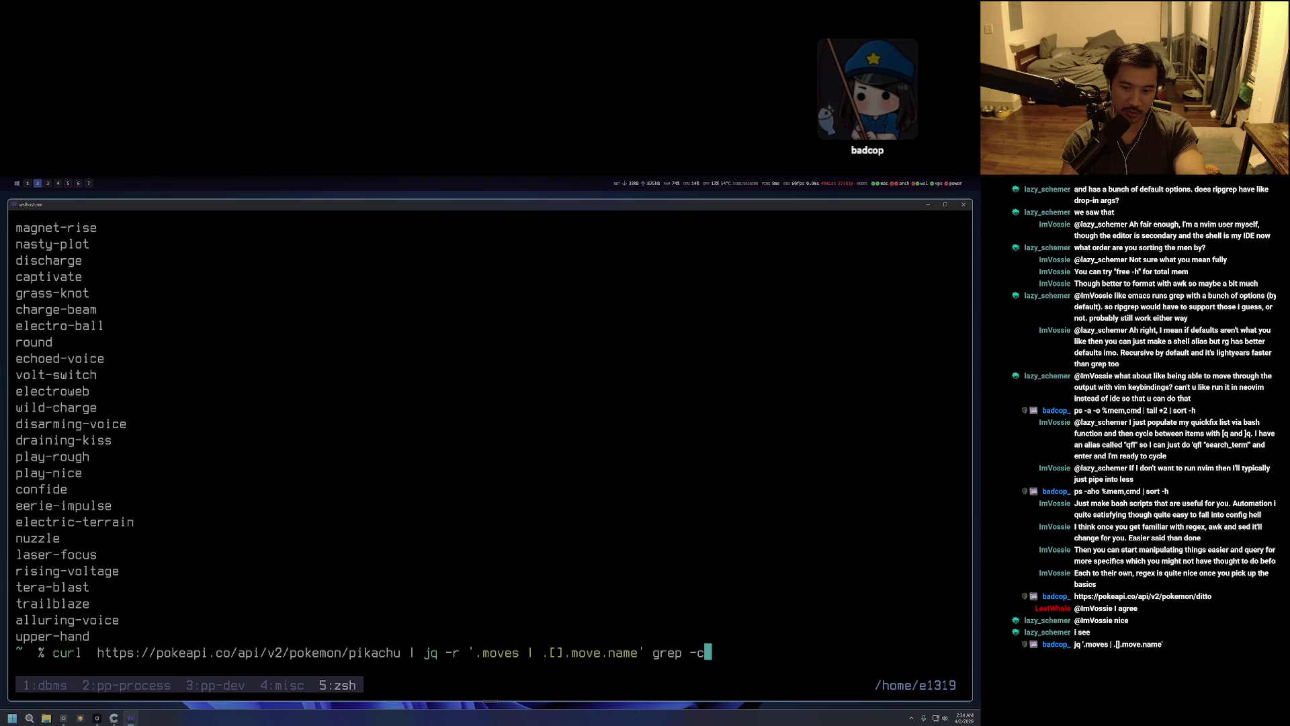
{"action": "key", "text": "BackSpace"}
{"action": "key", "text": "BackSpace"}
{"action": "key", "text": "BackSpace"}
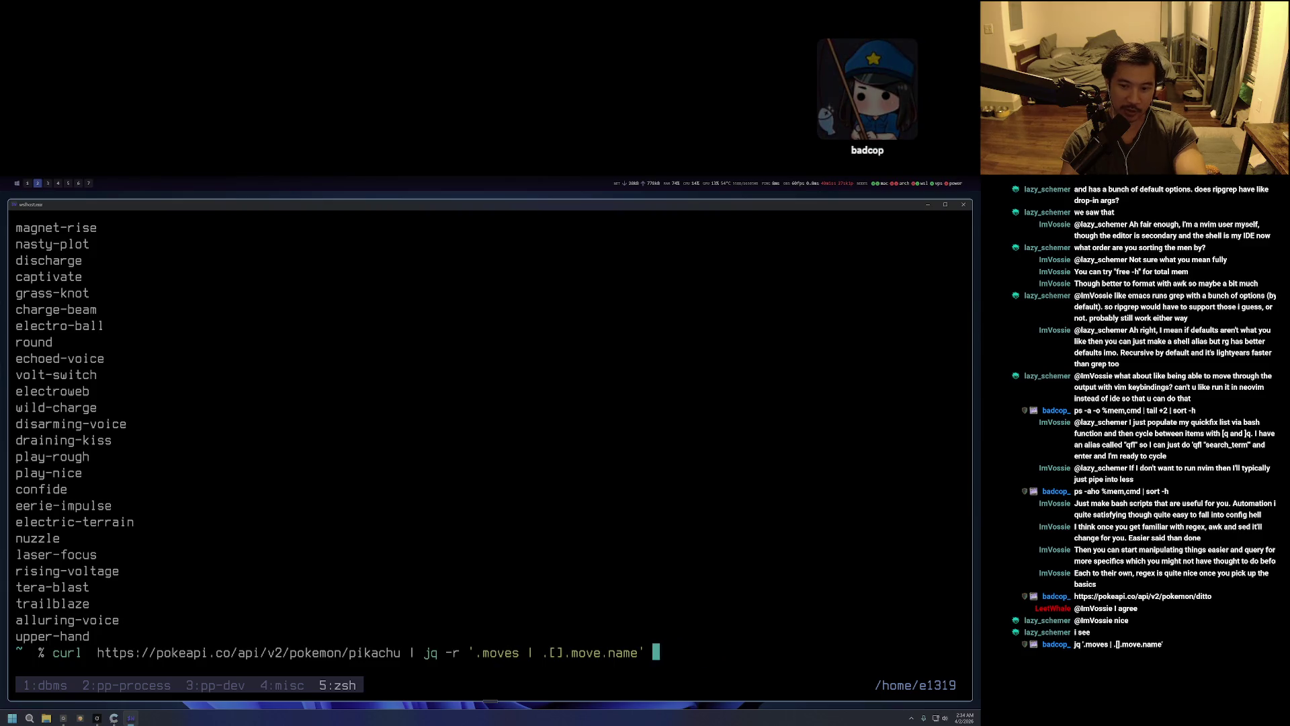
{"action": "type", "text": "| "}
{"action": "type", "text": "grep -"}
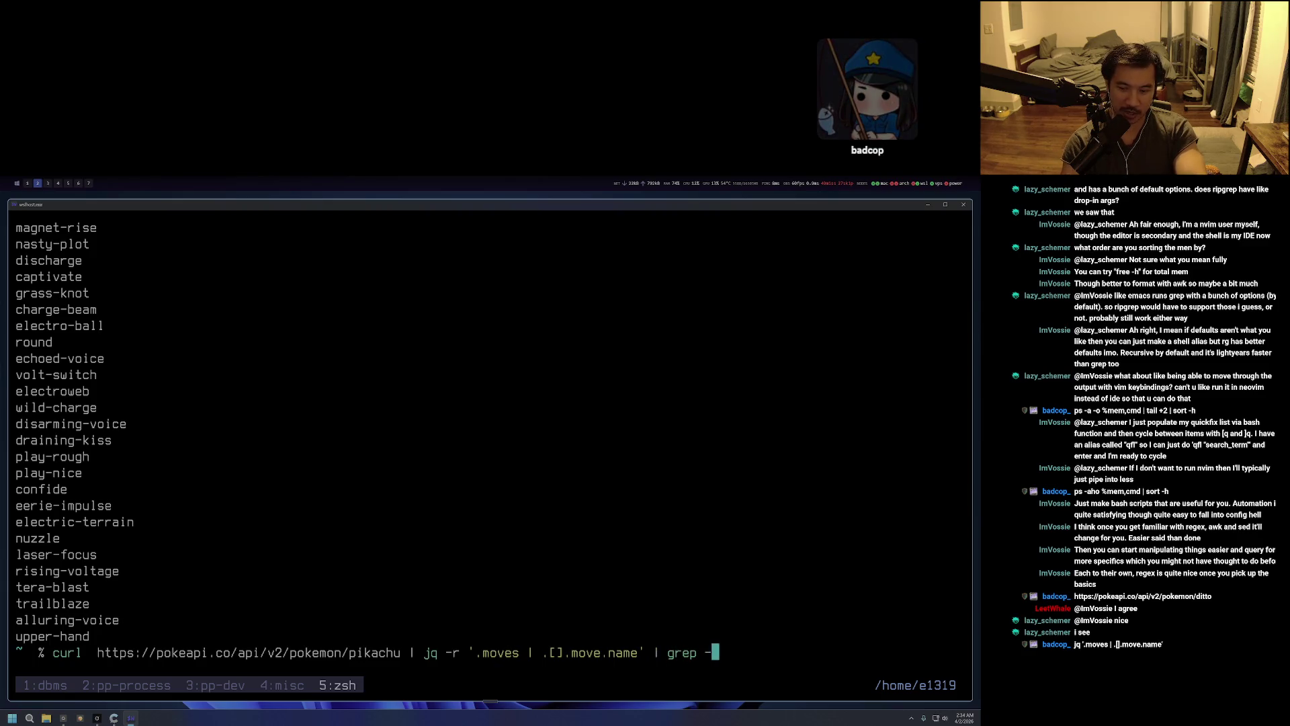
{"action": "type", "text": "c 'th"}
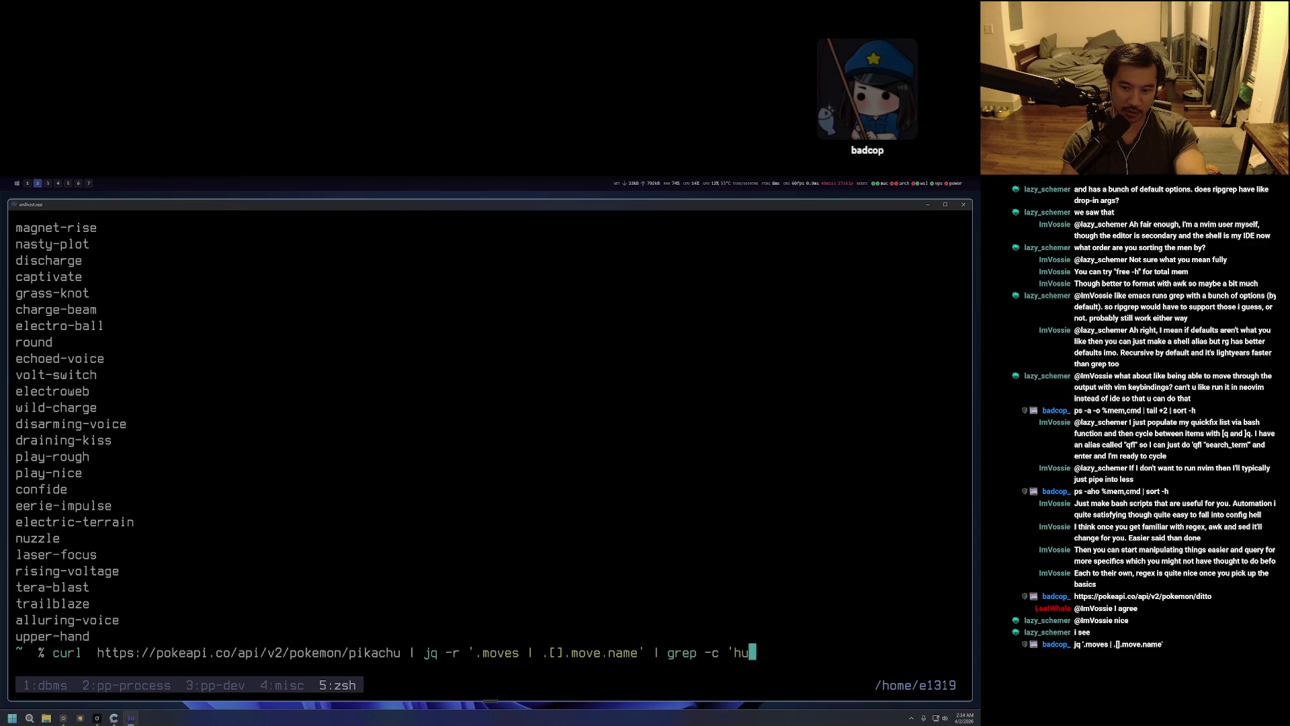
{"action": "type", "text": "under'"}
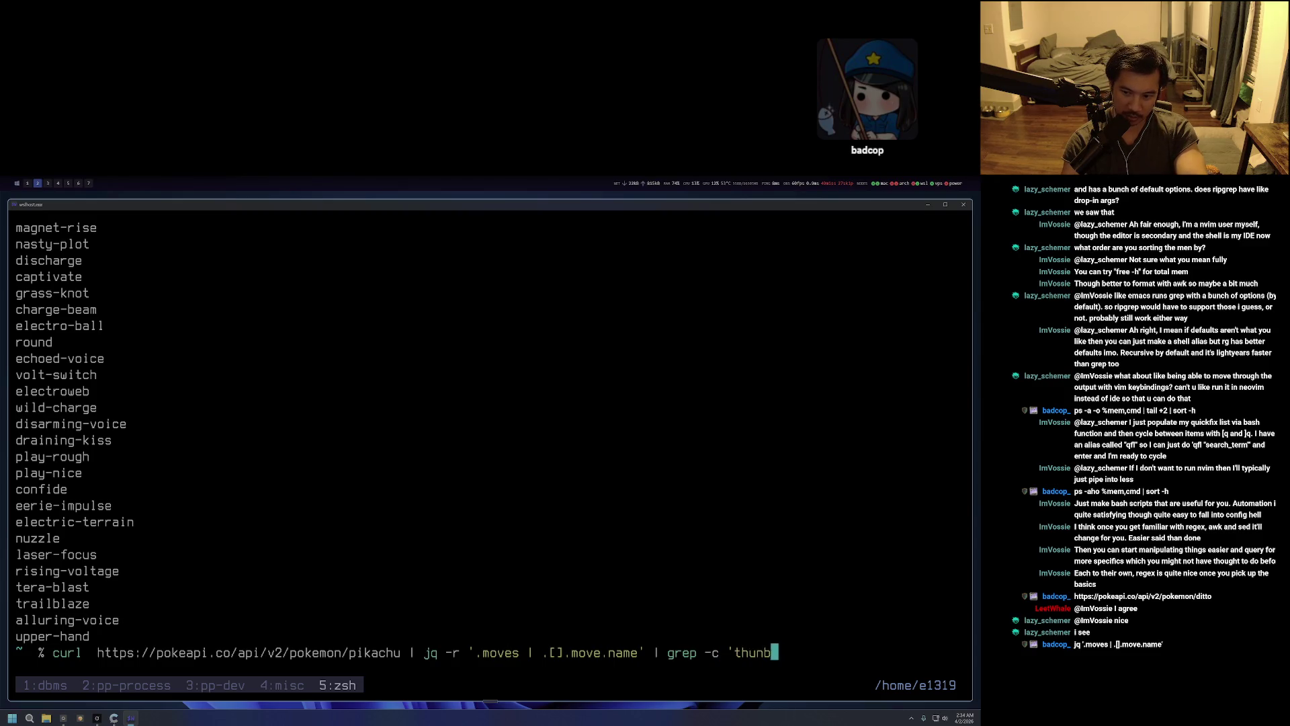
{"action": "key", "text": "Return"}
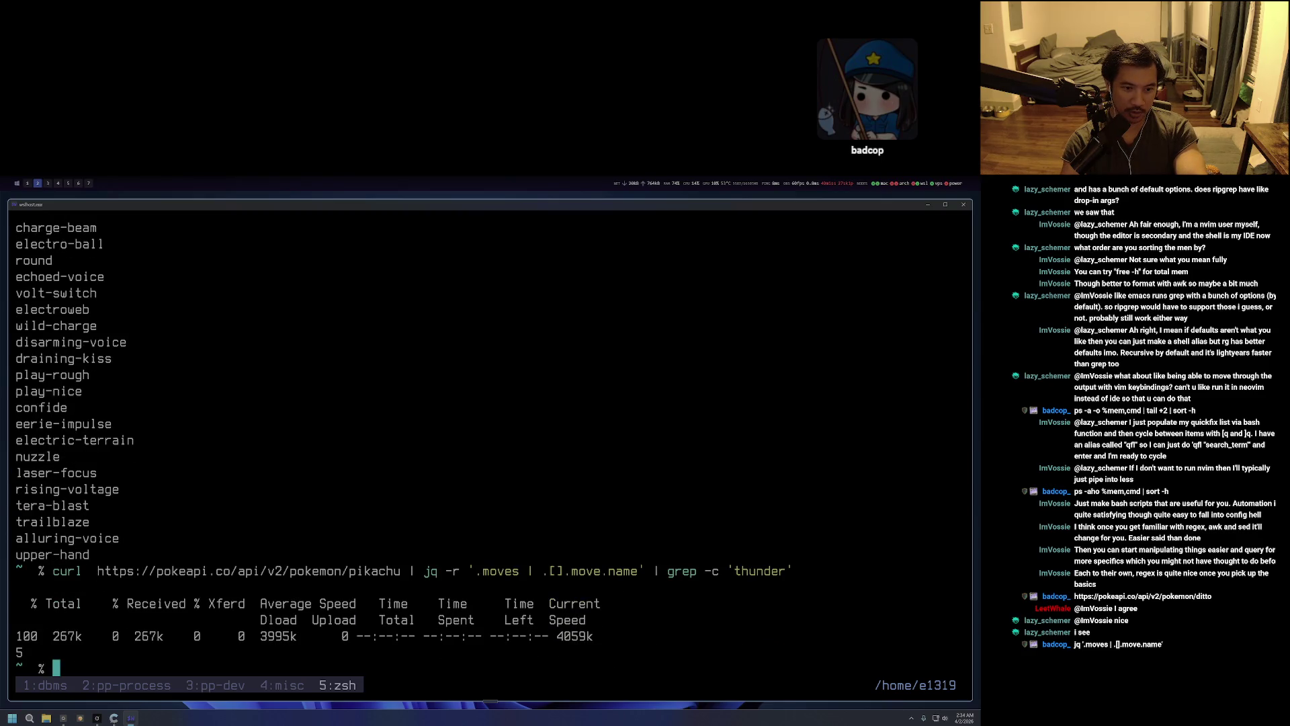
Recall the thunder count command, discarding an accidental vi-mode edit.
{"action": "key", "text": "Up"}
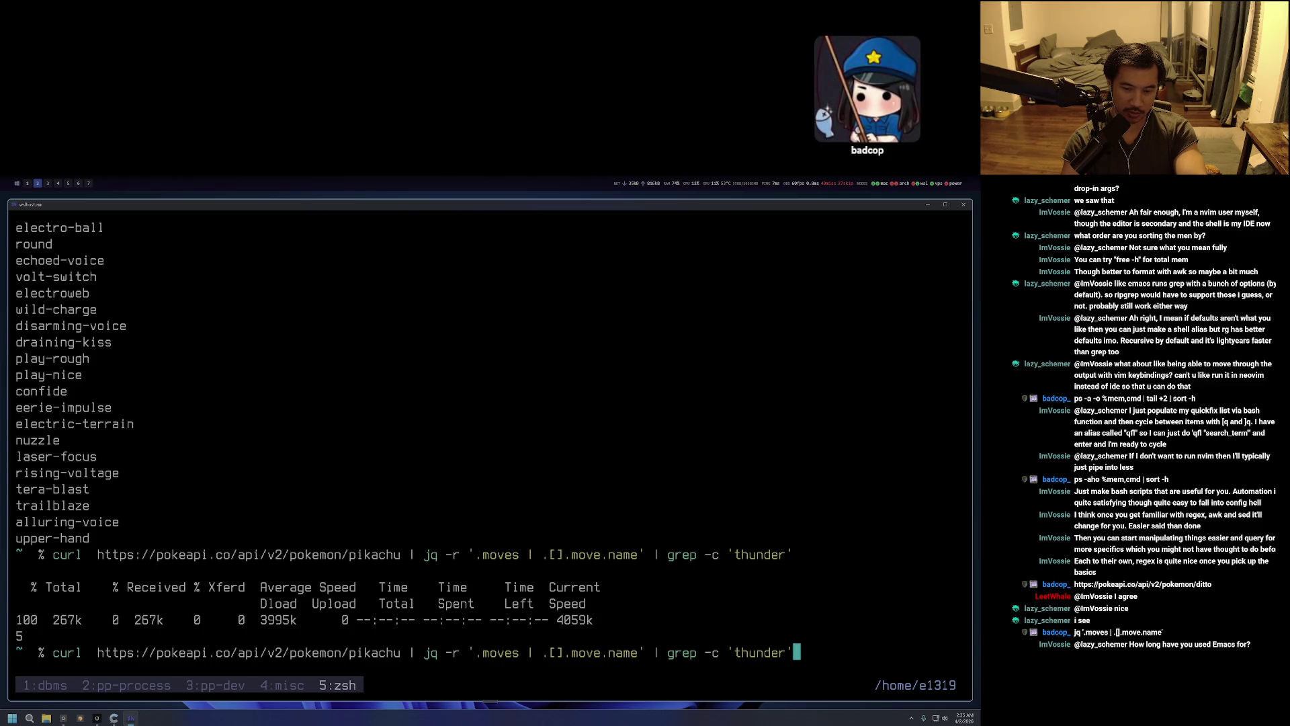
{"action": "key", "text": "Escape"}
{"action": "key", "text": "b"}
{"action": "key", "text": "b"}
{"action": "key", "text": "b"}
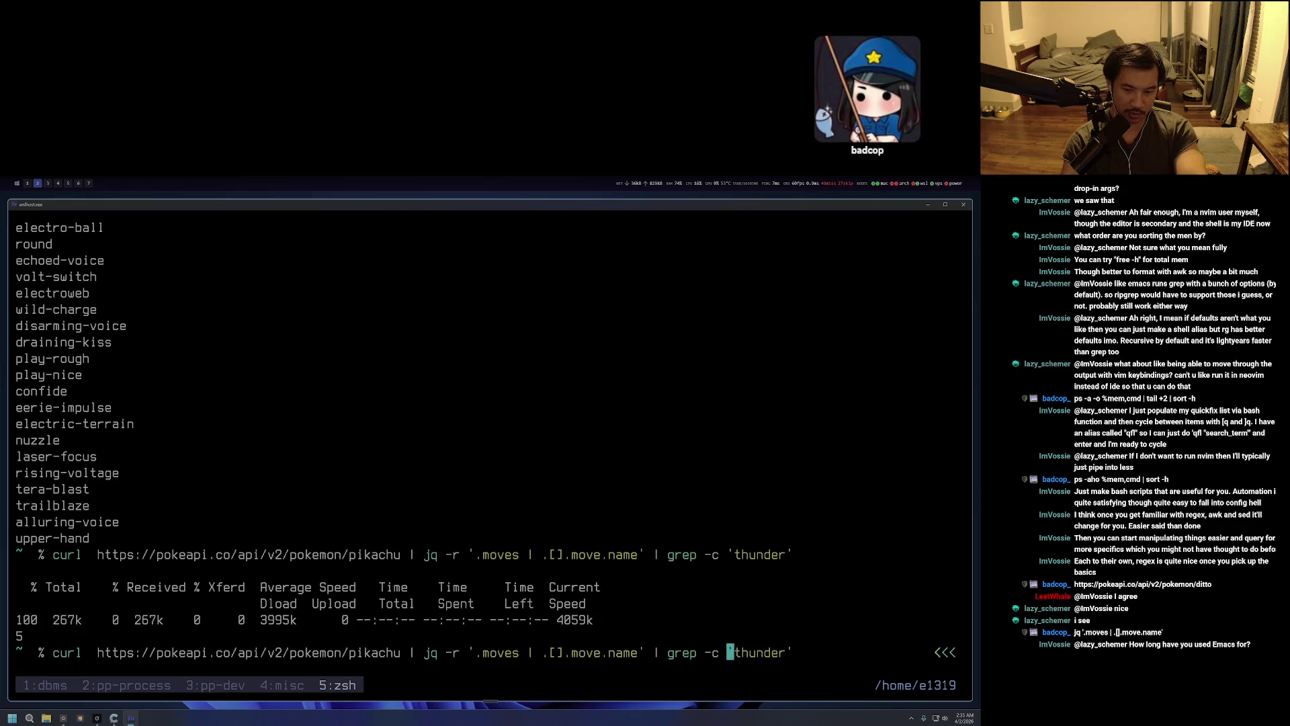
{"action": "key", "text": "D"}
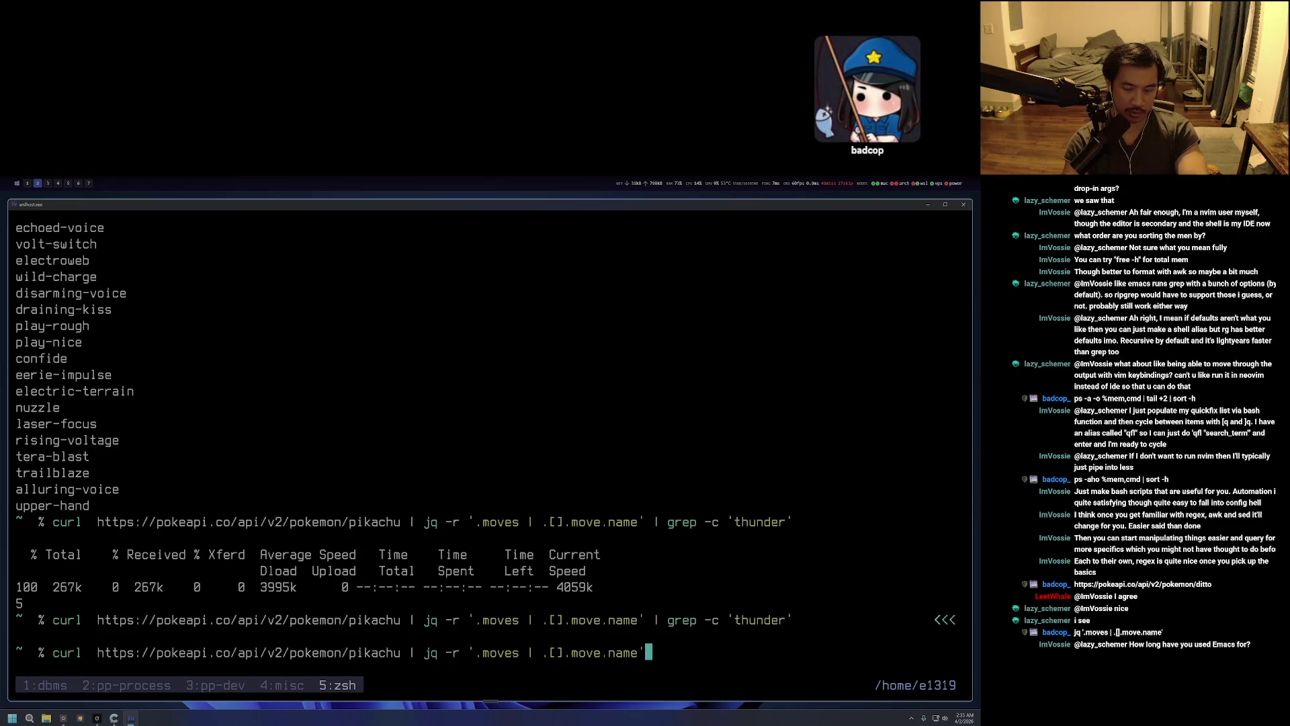
{"action": "key", "text": "Up"}
Insert curl's -Ss flags before the URL and rerun, so only the count 5 prints.
{"action": "key", "text": "Escape"}
{"action": "key", "text": "0"}
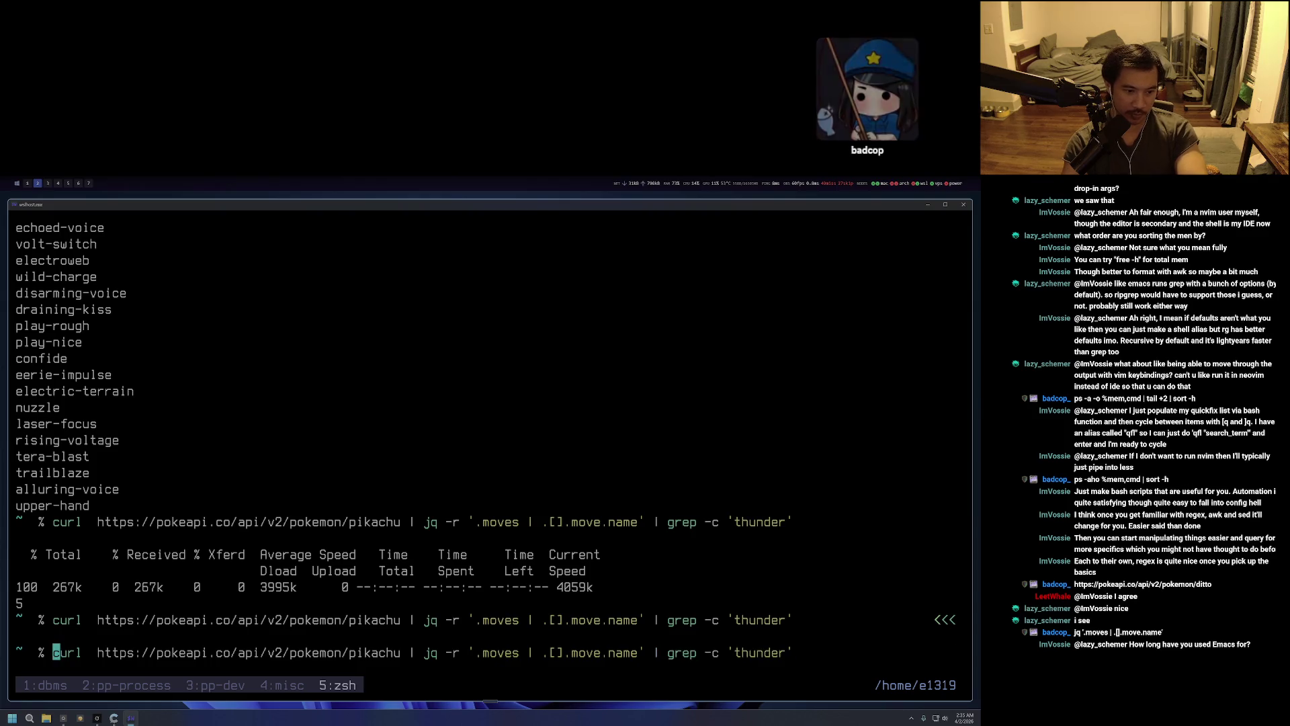
{"action": "key", "text": "w"}
{"action": "key", "text": "w"}
{"action": "key", "text": "b"}
{"action": "key", "text": "i"}
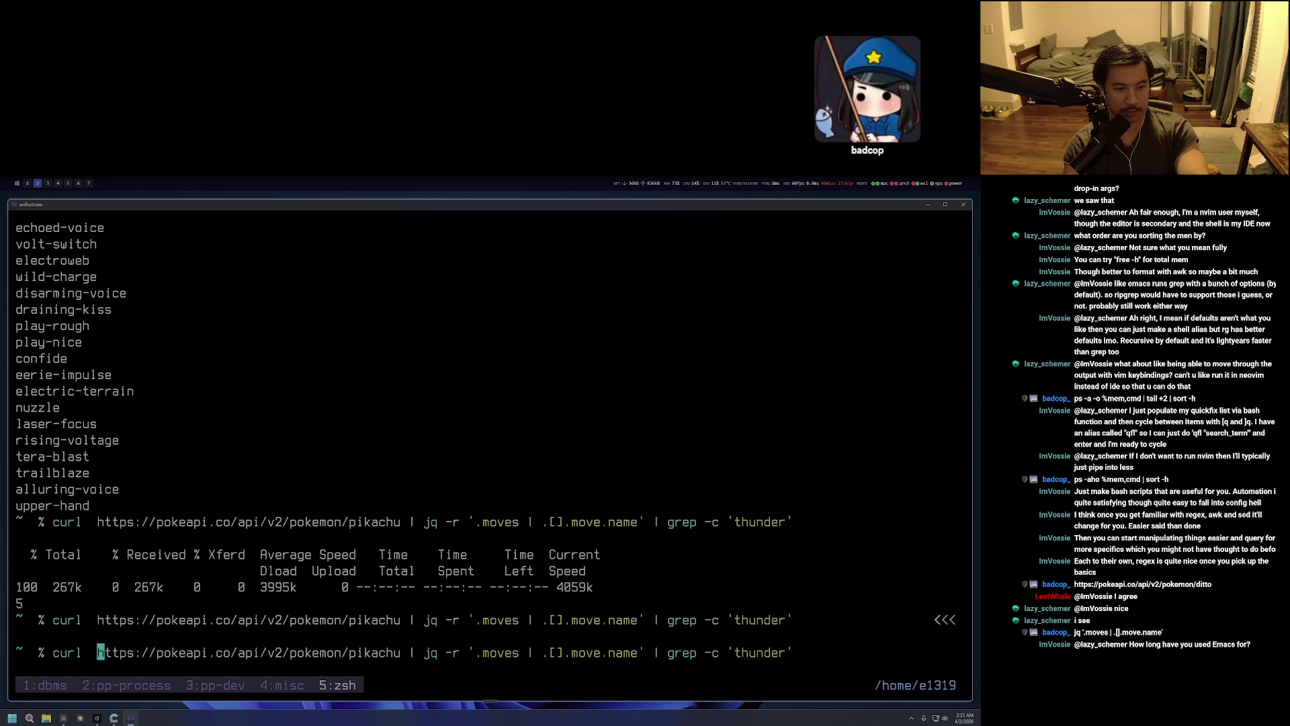
{"action": "type", "text": "S"}
{"action": "key", "text": "BackSpace"}
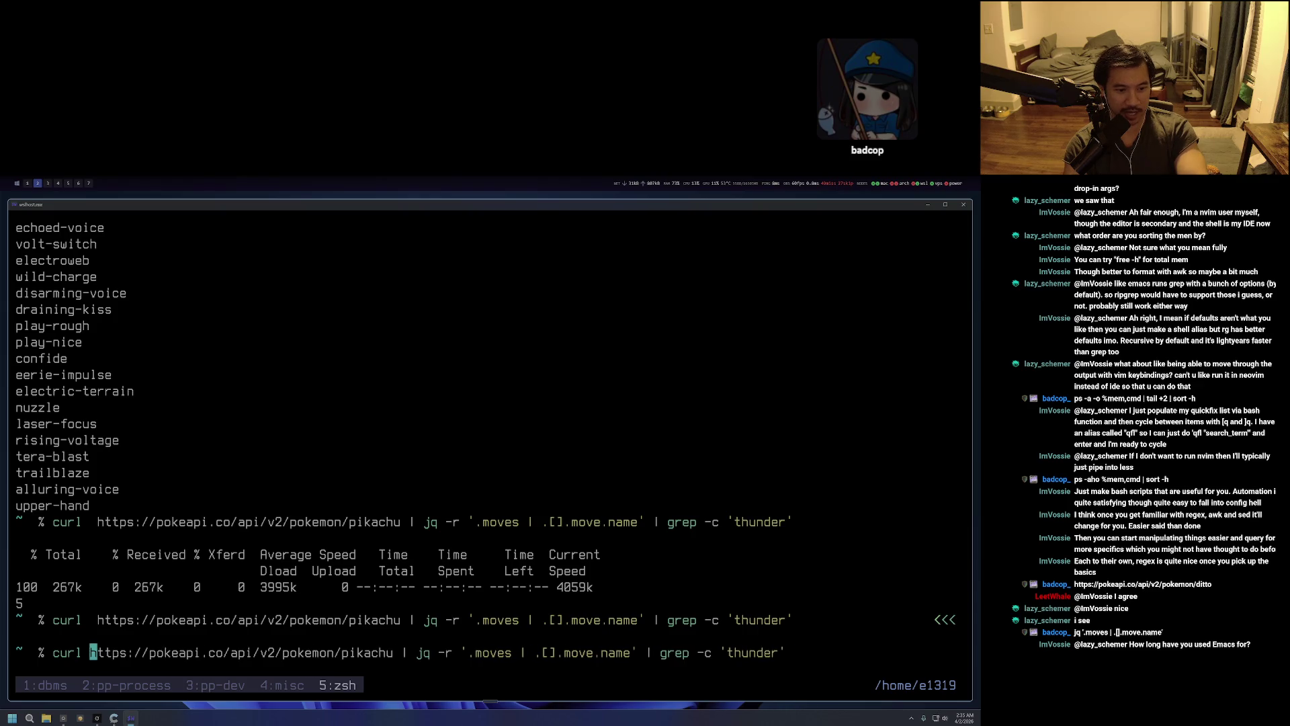
{"action": "type", "text": "-Ss"}
{"action": "key", "text": "Return"}
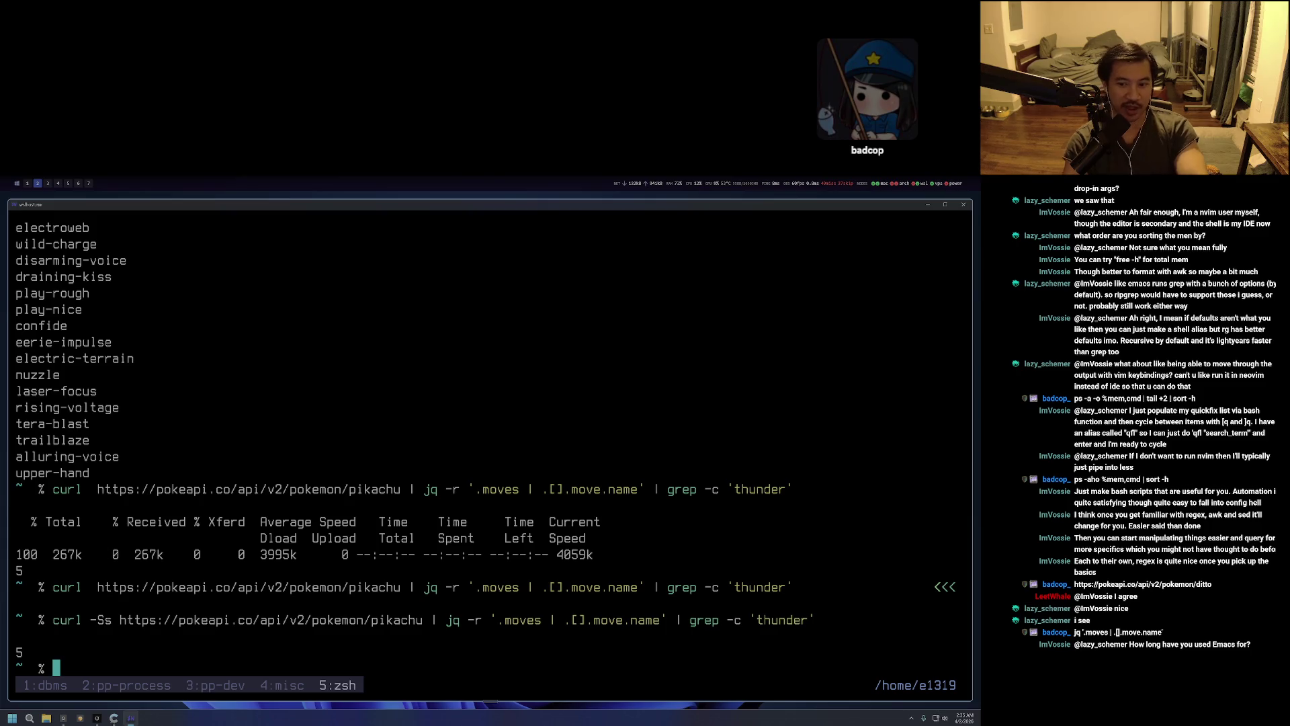
{"action": "key", "text": "Up"}
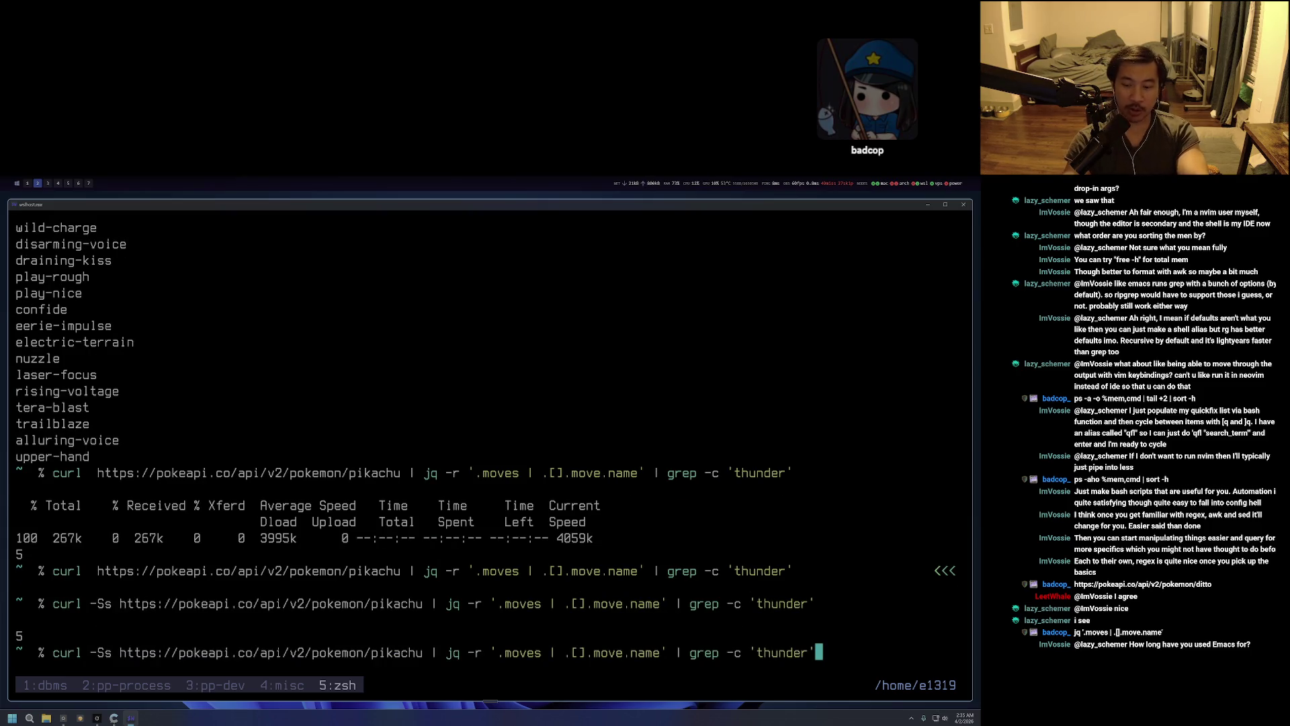
Delete grep's -c flag to list thunder-punch, thunder-shock, thunderbolt, thunder-wave and thunder.
{"action": "key", "text": "Escape"}
{"action": "key", "text": "b"}
{"action": "key", "text": "b"}
{"action": "key", "text": "b"}
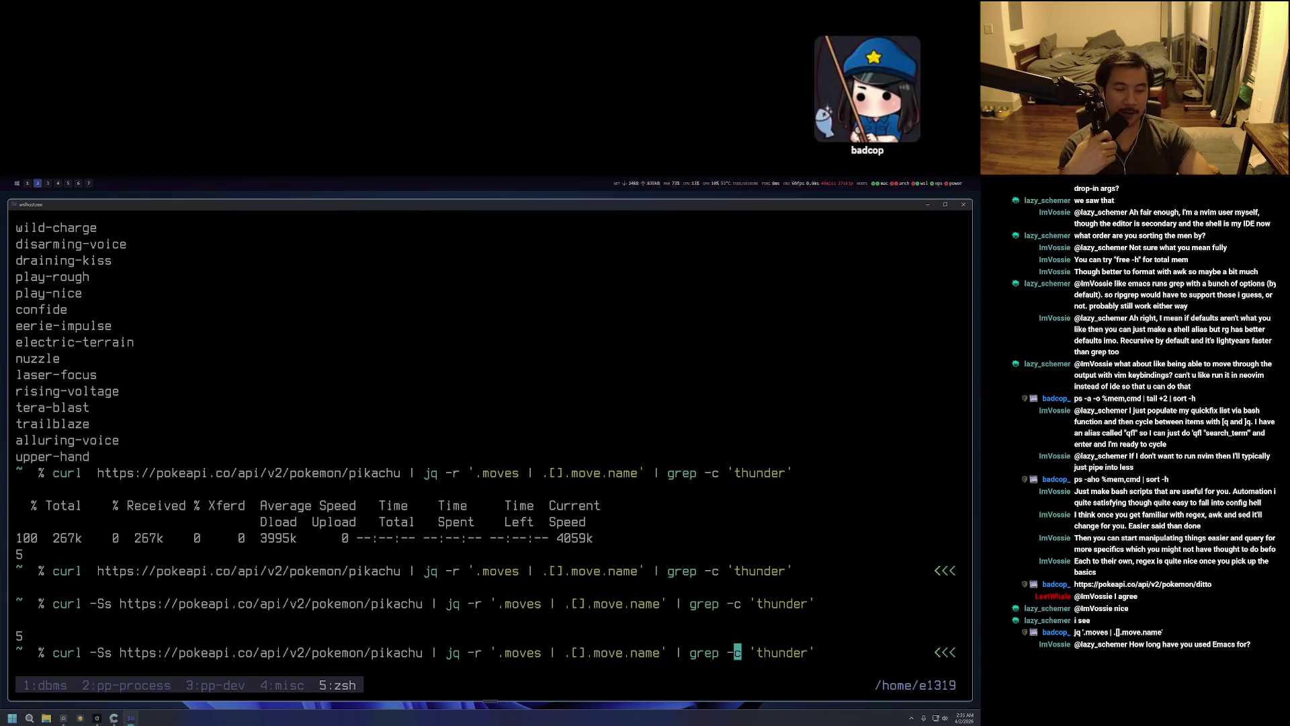
{"action": "key", "text": "X"}
{"action": "key", "text": "x"}
{"action": "key", "text": "x"}
{"action": "key", "text": "Return"}
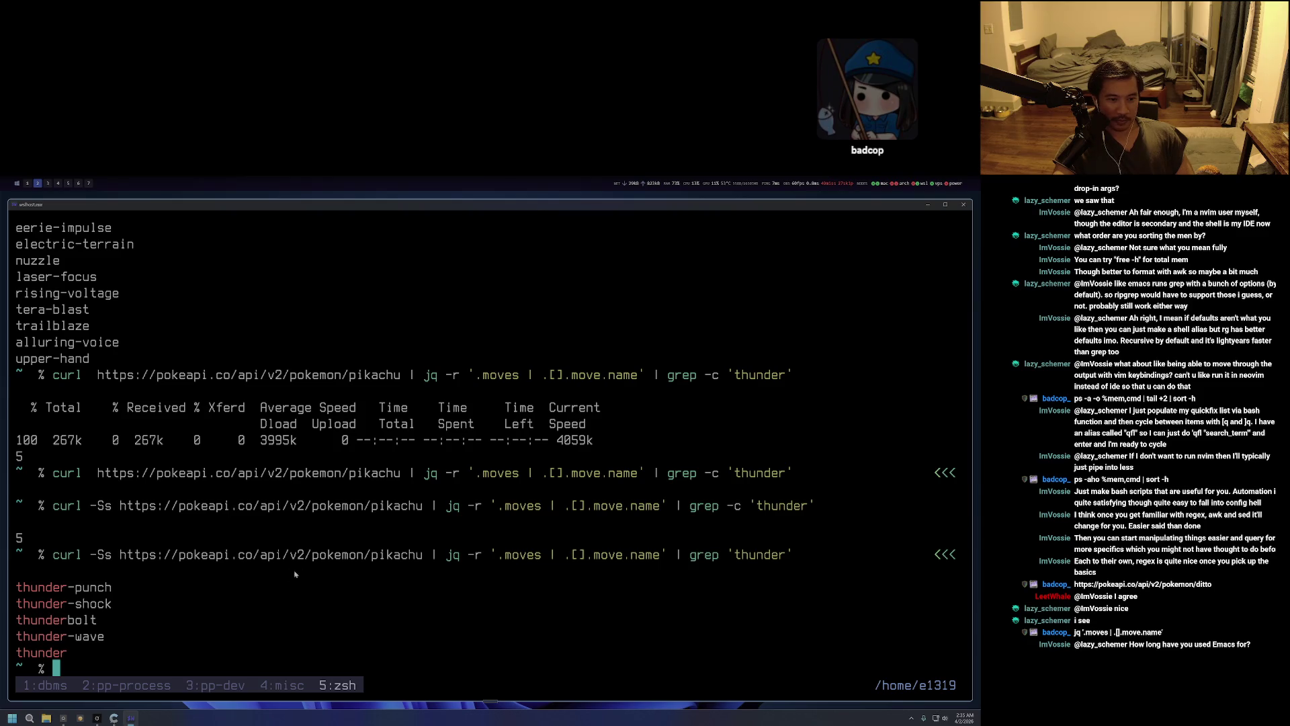
{"action": "left_click_drag", "start_coordinate": [53, 558], "coordinate": [80, 556]}
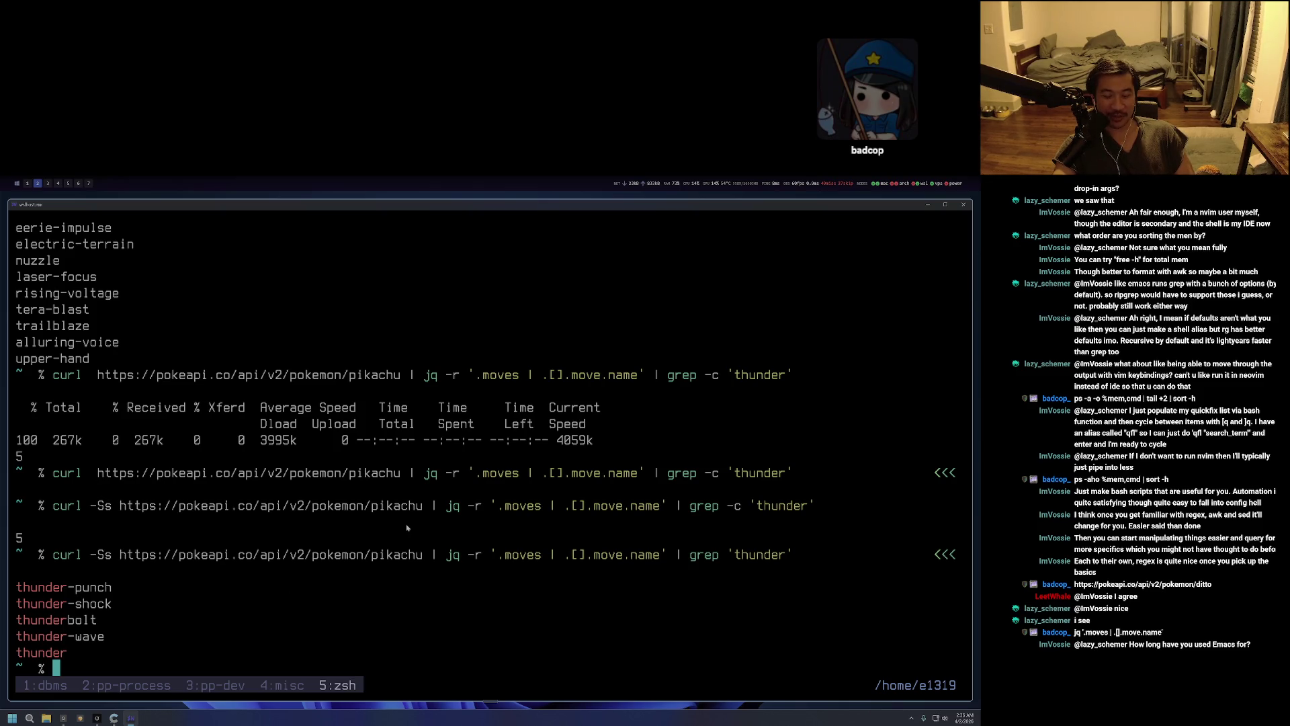
{"action": "left_click_drag", "start_coordinate": [793, 554], "coordinate": [54, 554]}
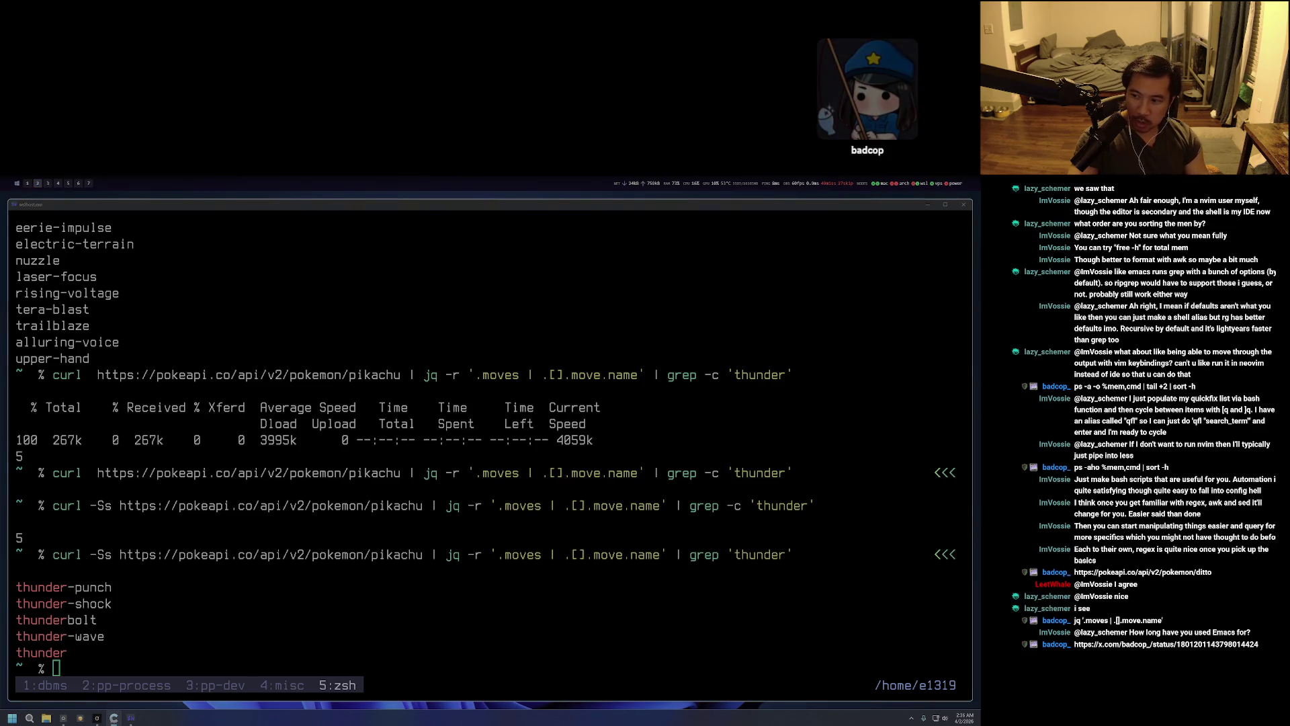
Bring up the maximized browser, view the quoted hiring tweet, then return to the free-job post.
{"action": "key", "text": "alt+3"}
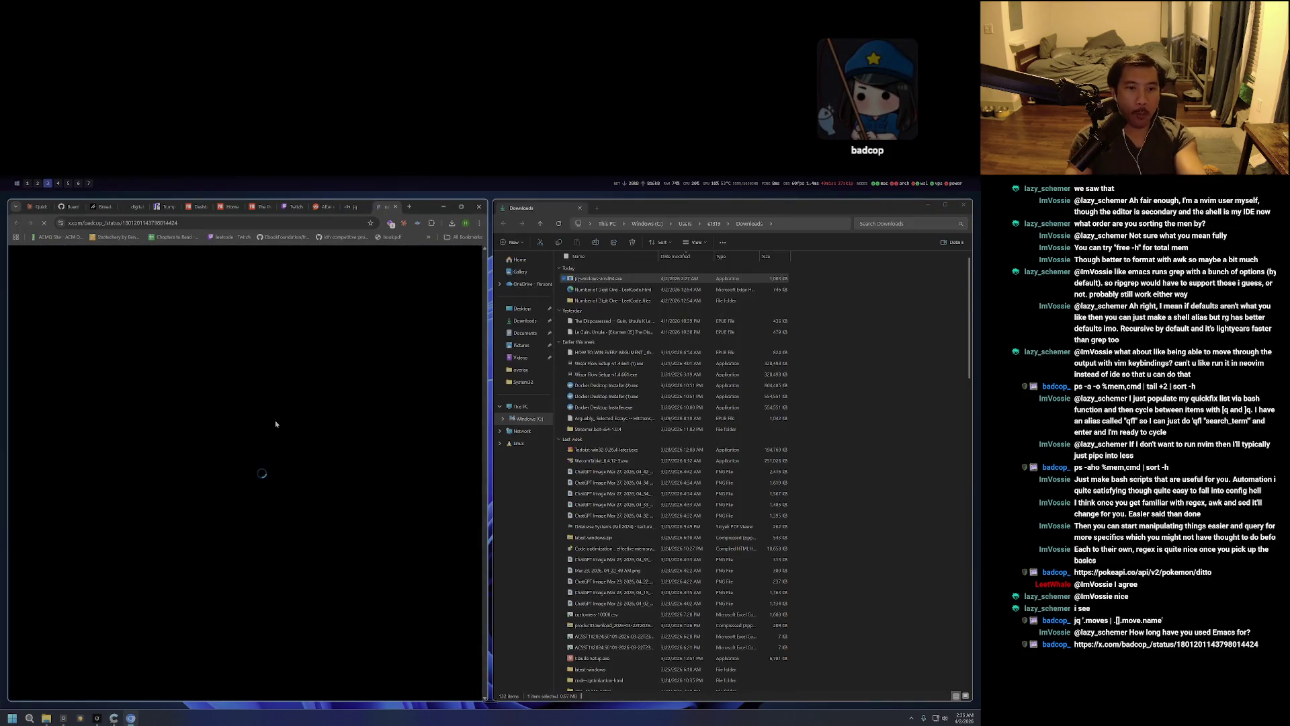
{"action": "key", "text": "alt+f"}
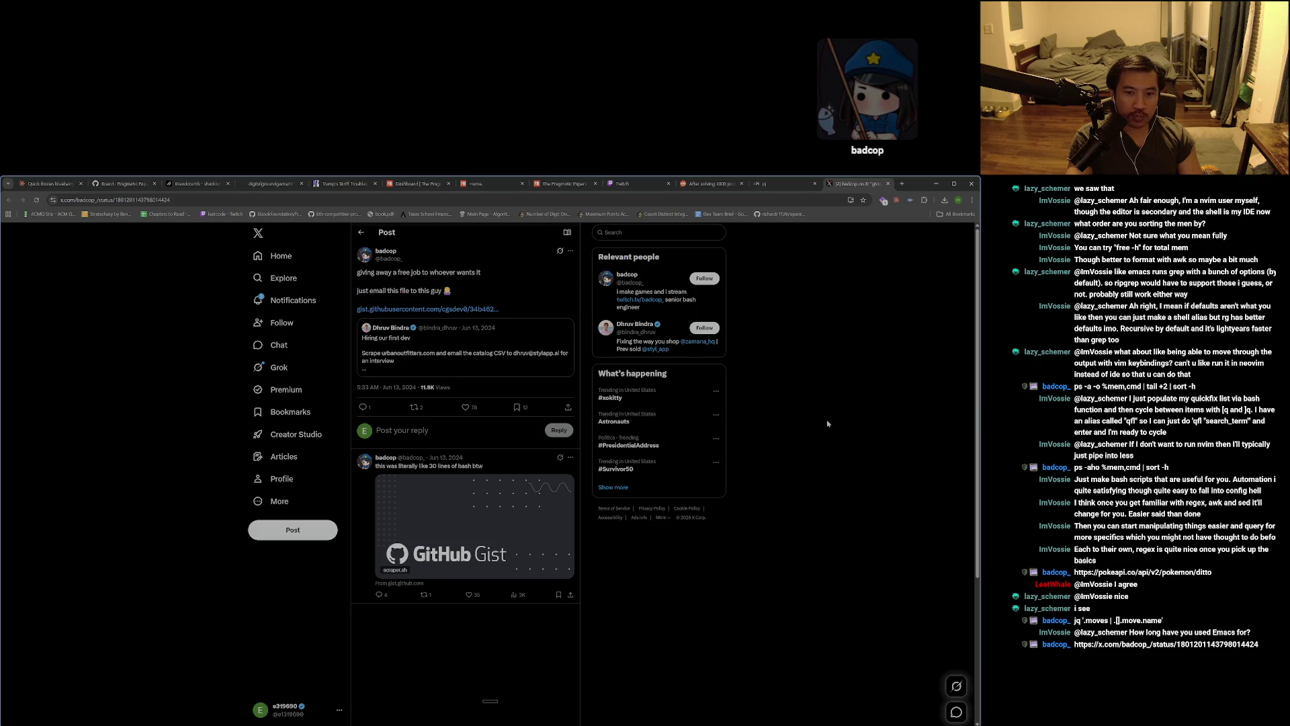
{"action": "left_click", "coordinate": [411, 371]}
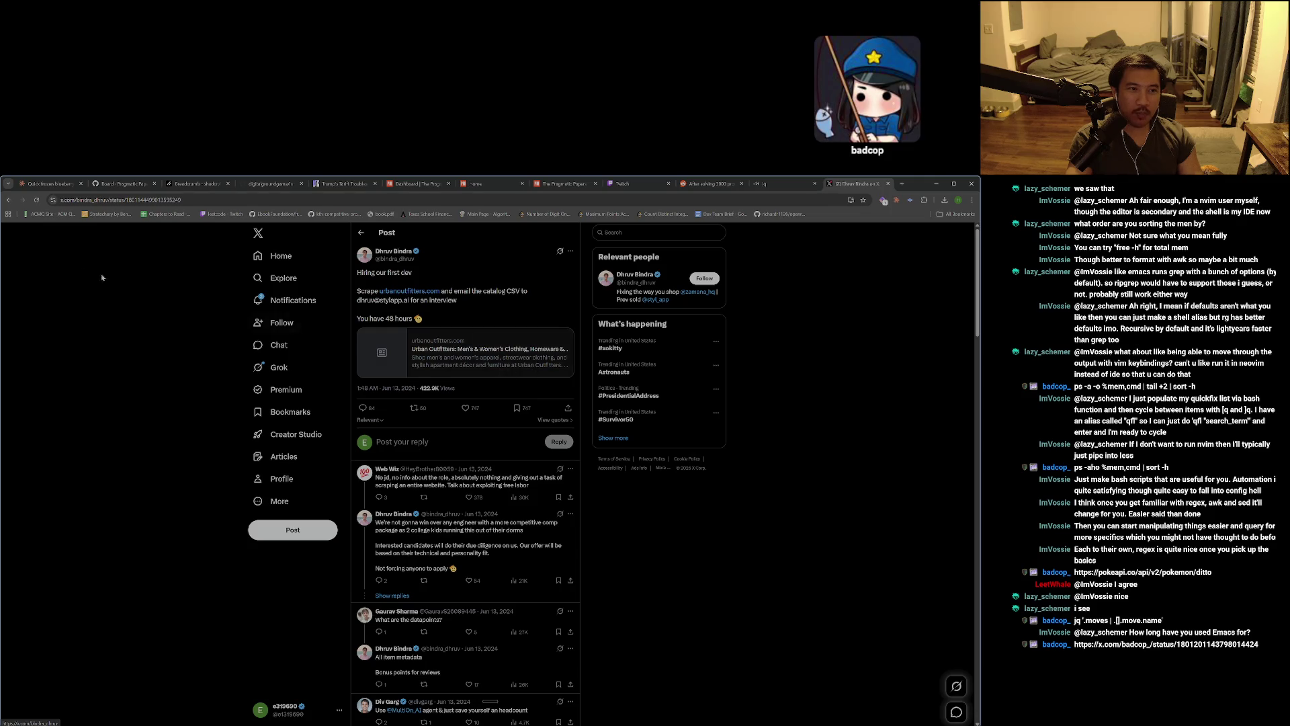
{"action": "key", "text": "alt+Left"}
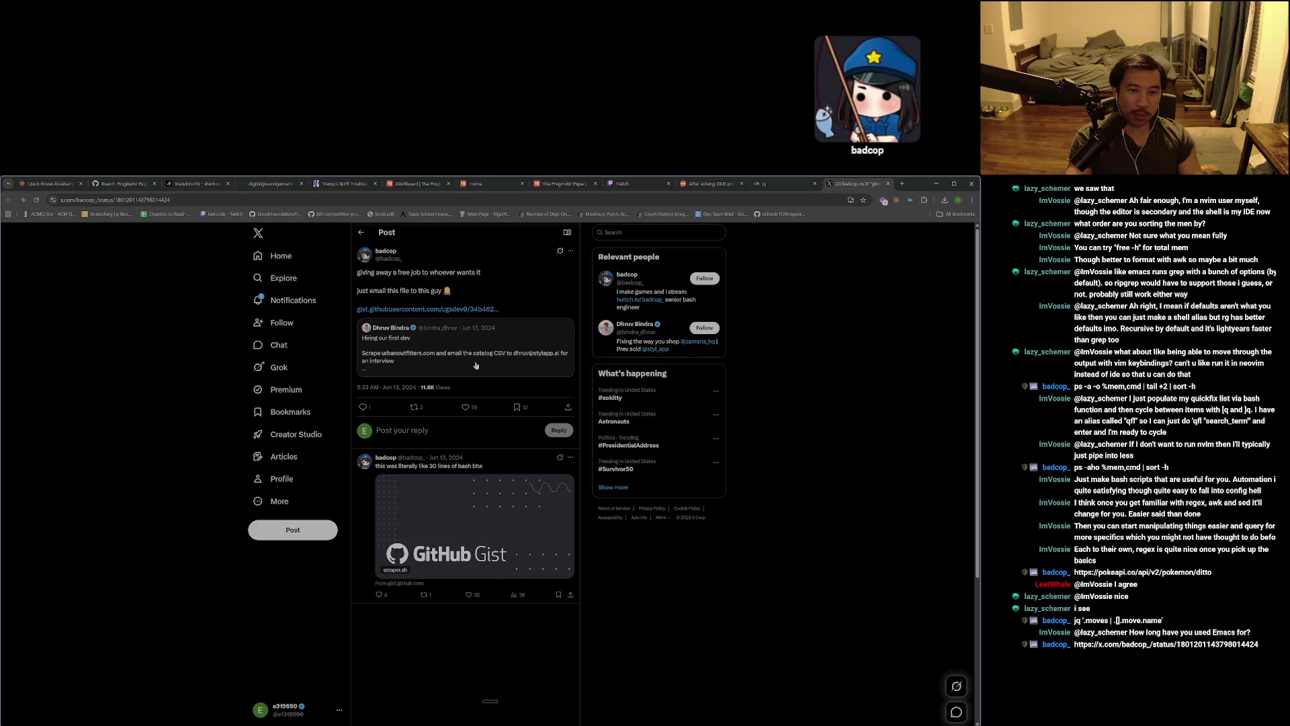
Open the scraper.sh gist, select its curl request block (lines 14–41), and return to X.
{"action": "left_click", "coordinate": [471, 536]}
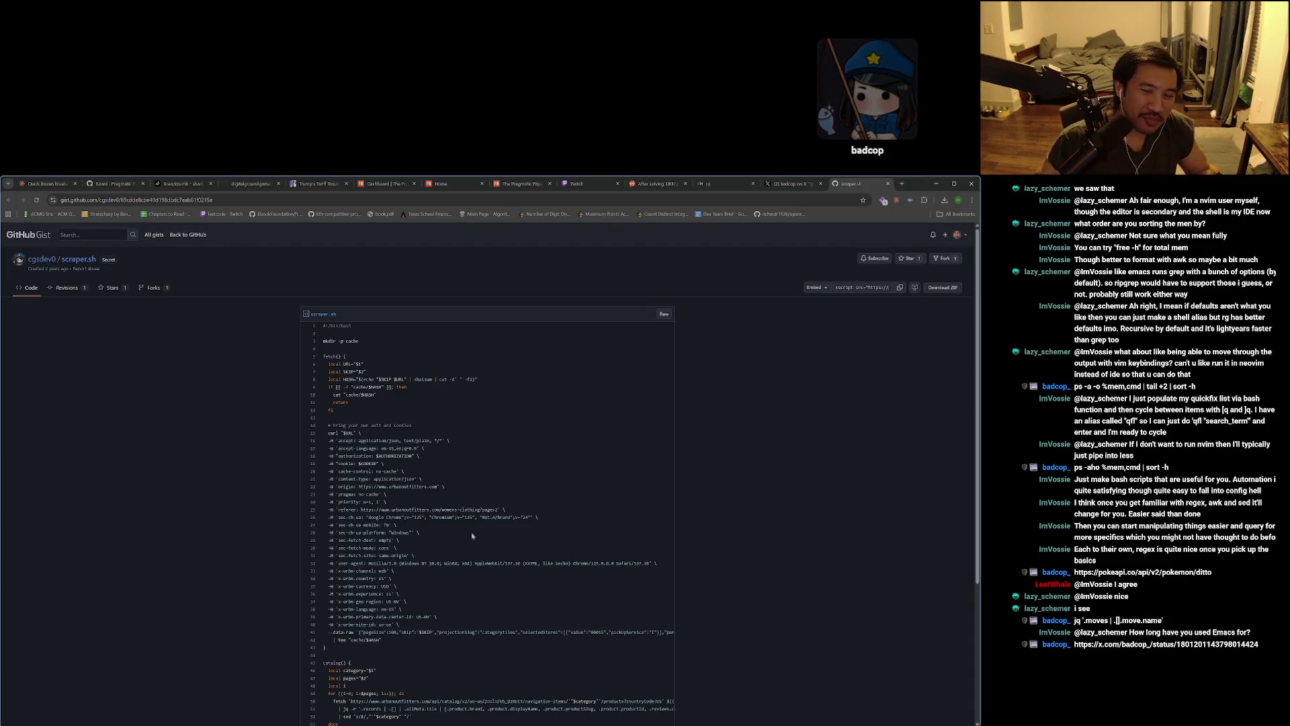
{"action": "scroll", "coordinate": [499, 532], "scroll_direction": "down", "scroll_amount": 3}
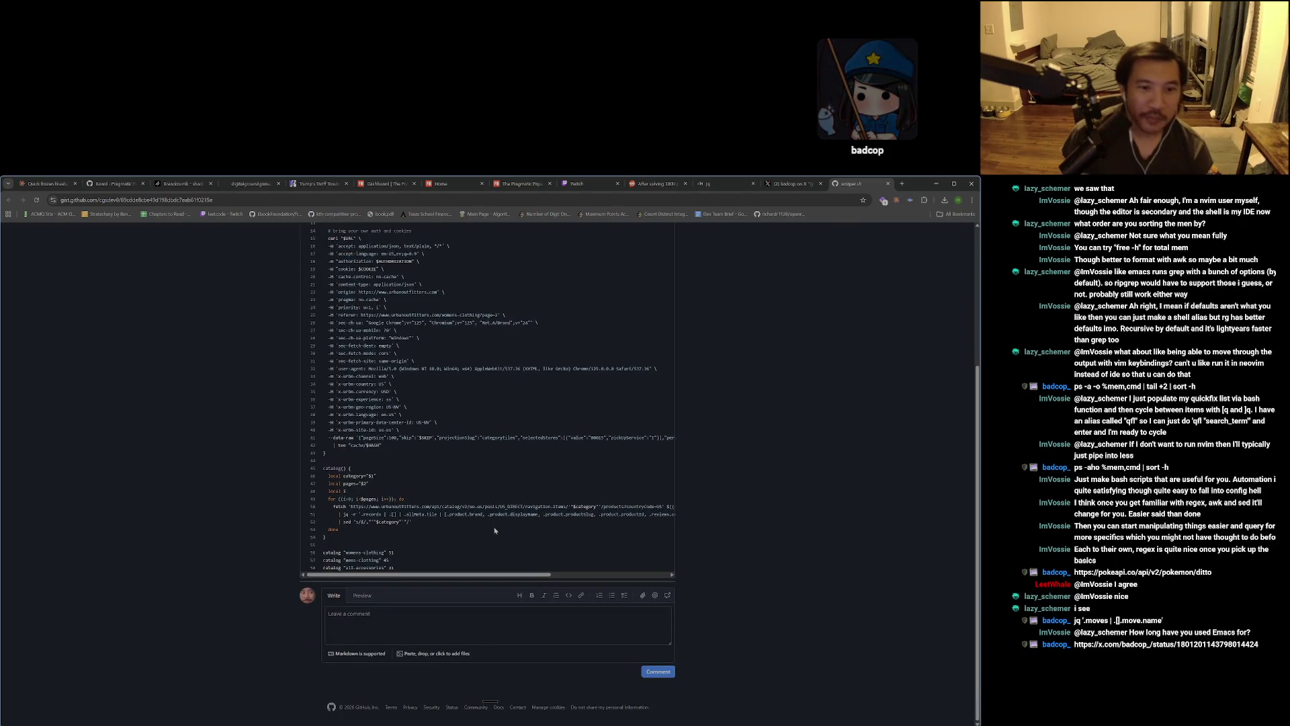
{"action": "scroll", "coordinate": [494, 531], "scroll_direction": "up", "scroll_amount": 2}
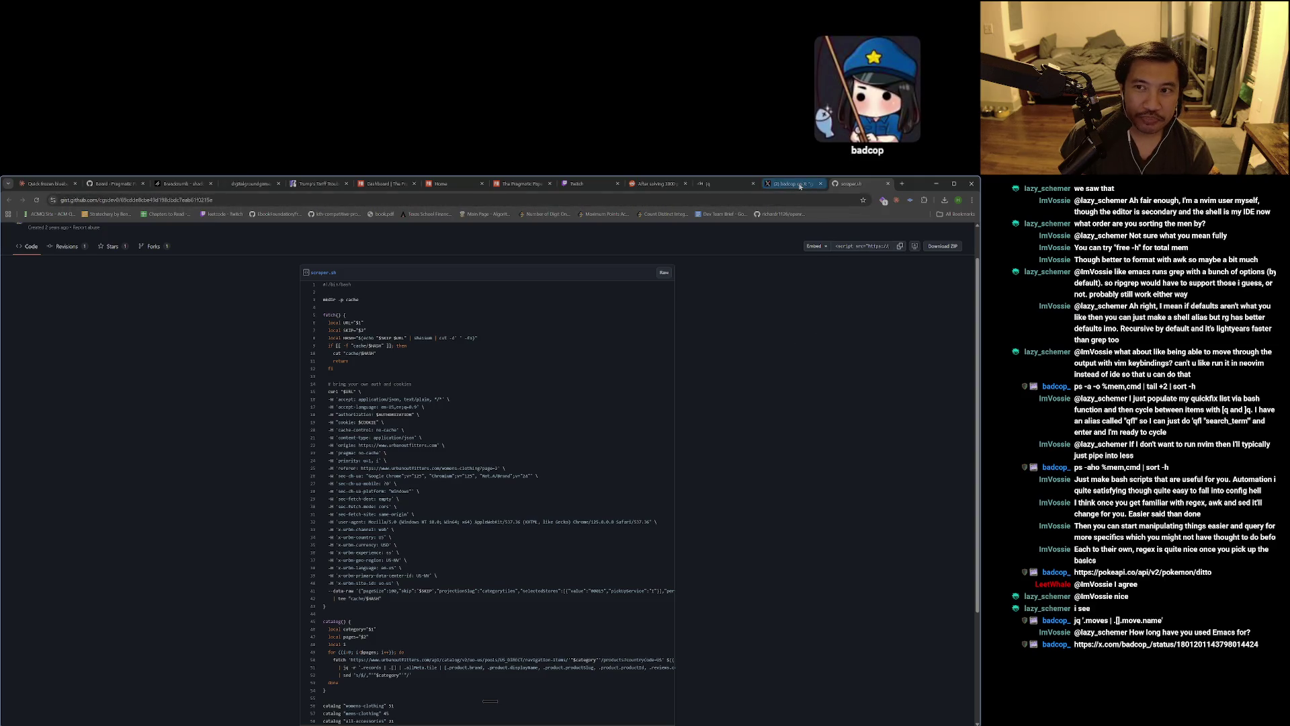
{"action": "left_click", "coordinate": [803, 183]}
{"action": "left_click", "coordinate": [836, 186]}
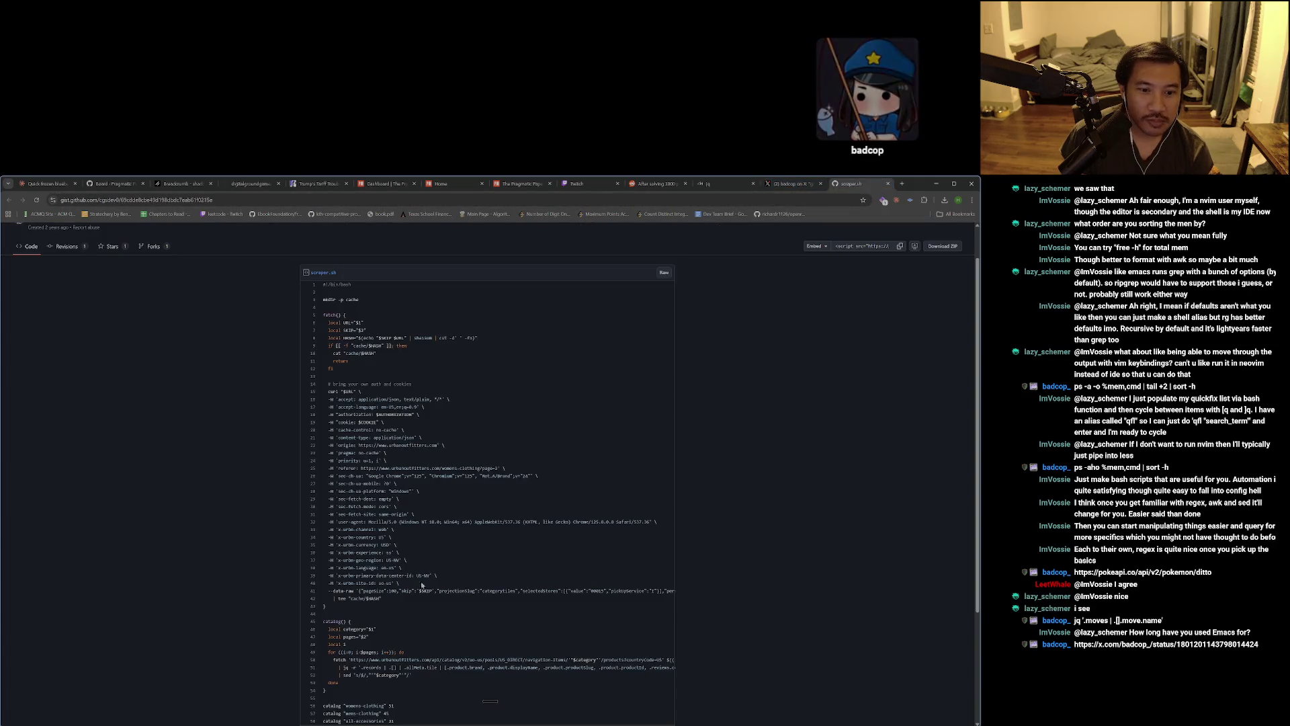
{"action": "mouse_move", "coordinate": [414, 591]}
{"action": "left_mouse_down"}
{"action": "mouse_move", "coordinate": [315, 432]}
{"action": "mouse_move", "coordinate": [313, 285]}
{"action": "mouse_move", "coordinate": [313, 385]}
{"action": "left_mouse_up"}
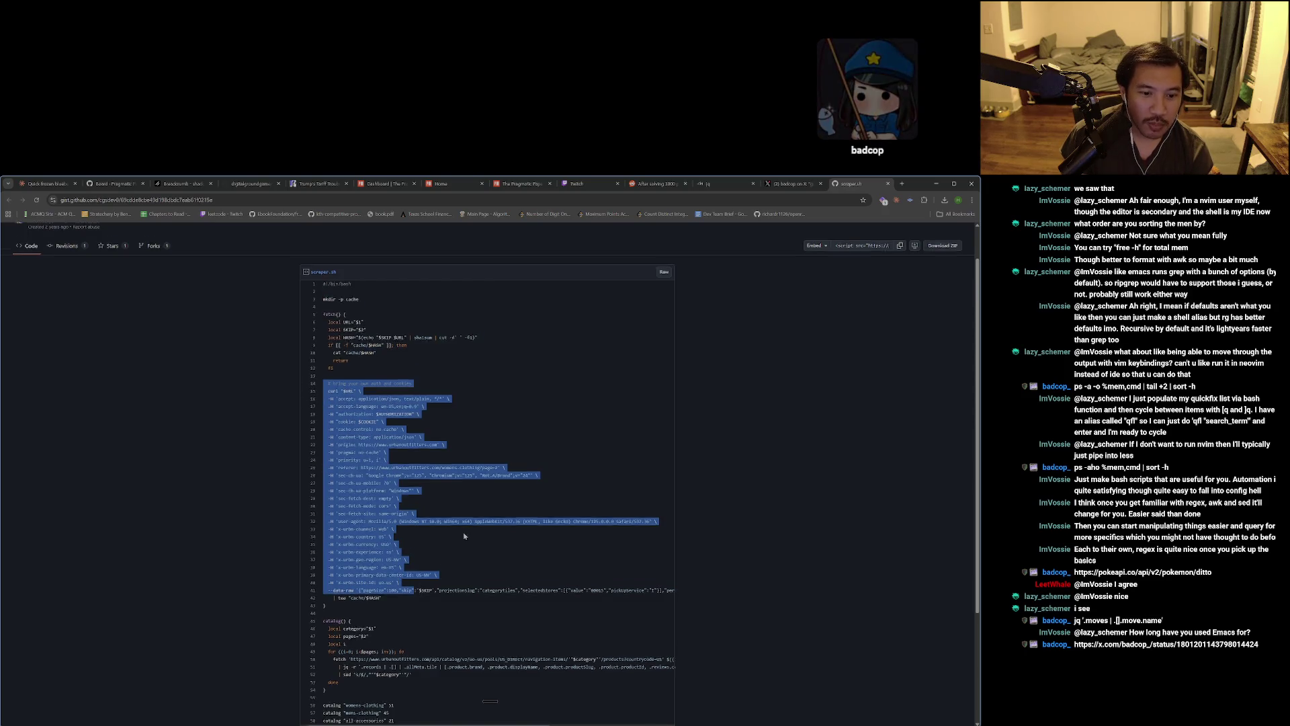
{"action": "scroll", "coordinate": [464, 536], "scroll_direction": "down", "scroll_amount": 2}
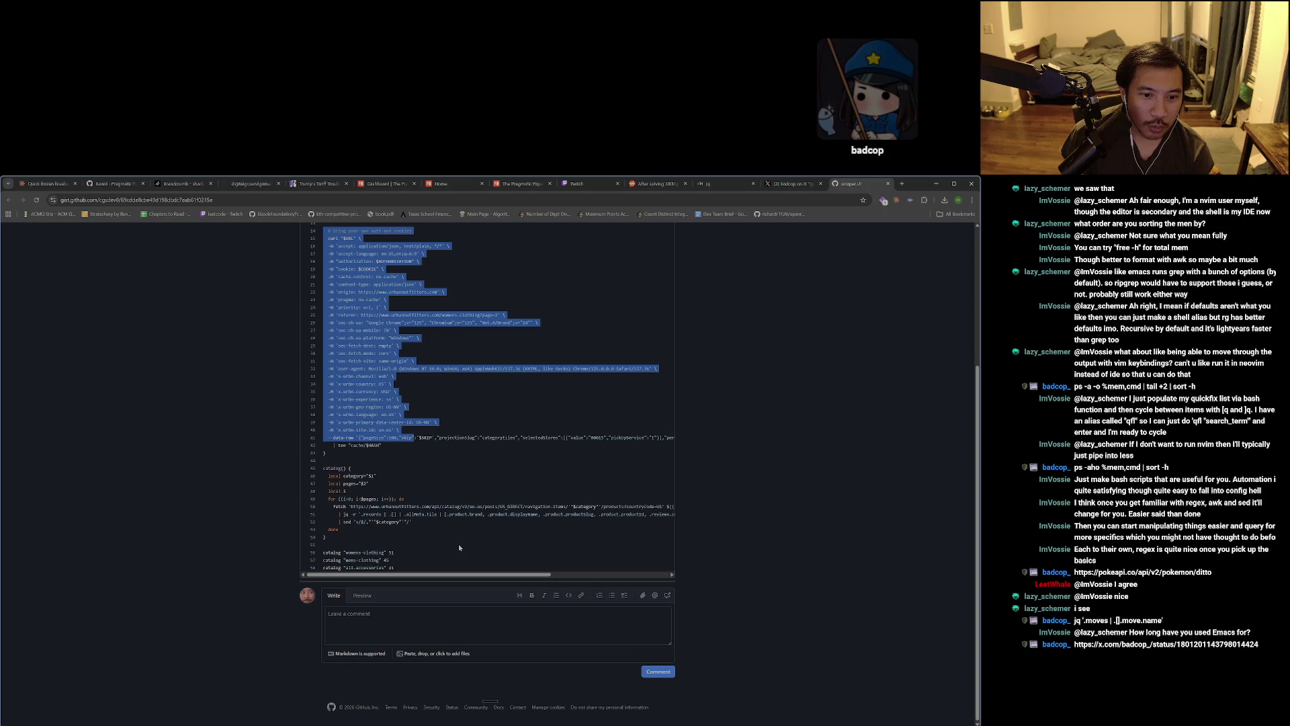
{"action": "left_click", "coordinate": [778, 187]}
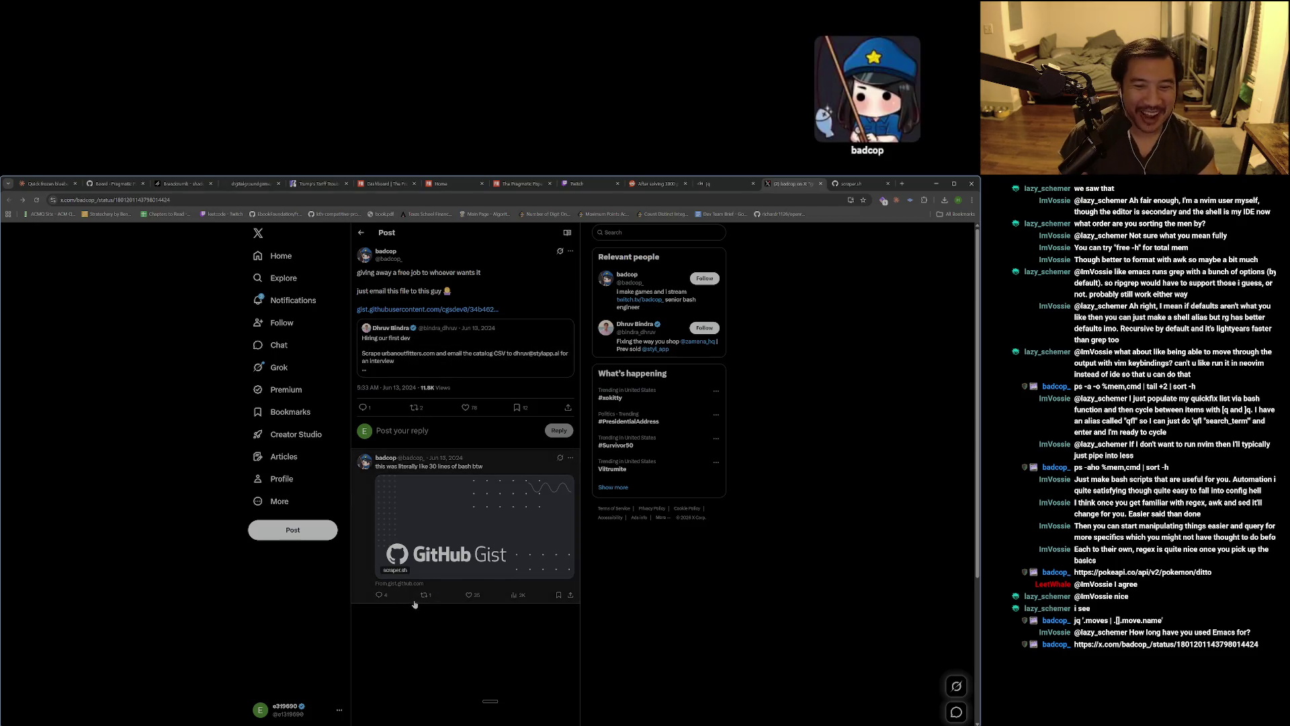
Start a reply to the 30-lines-of-bash tweet, then dismiss the reply draft.
{"action": "left_click", "coordinate": [379, 596]}
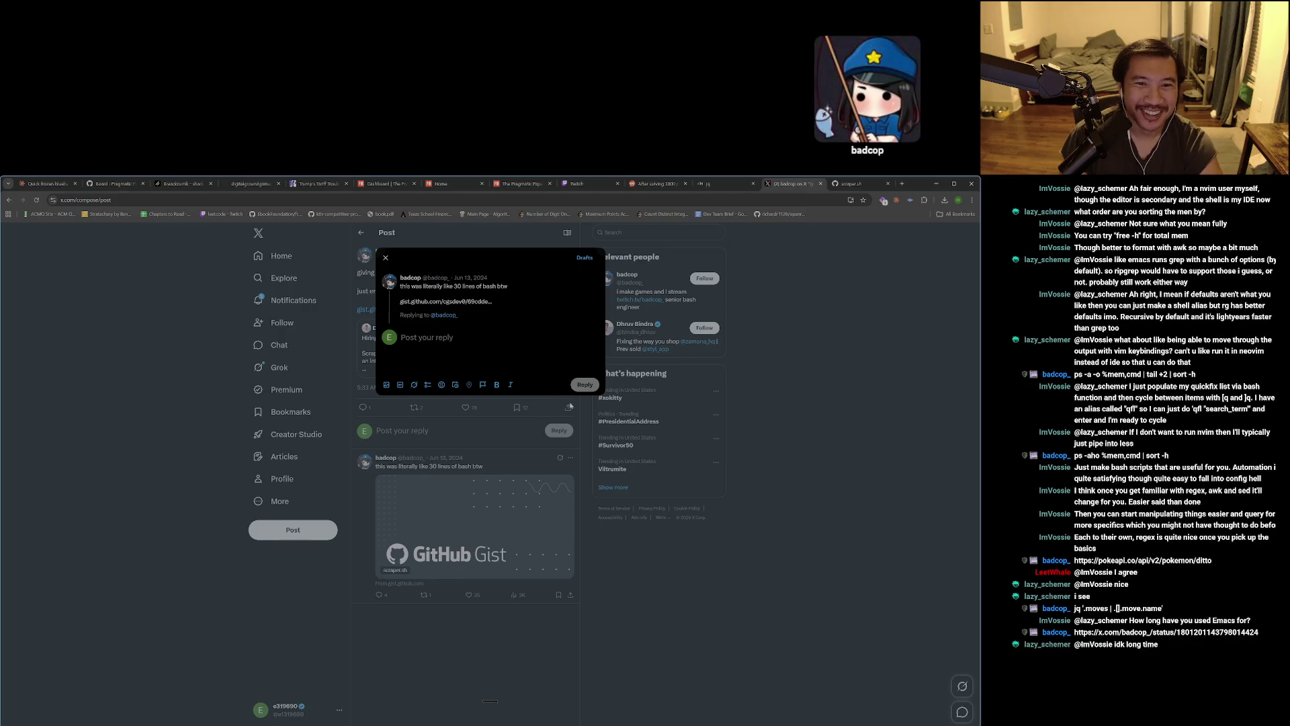
{"action": "left_click", "coordinate": [570, 406]}
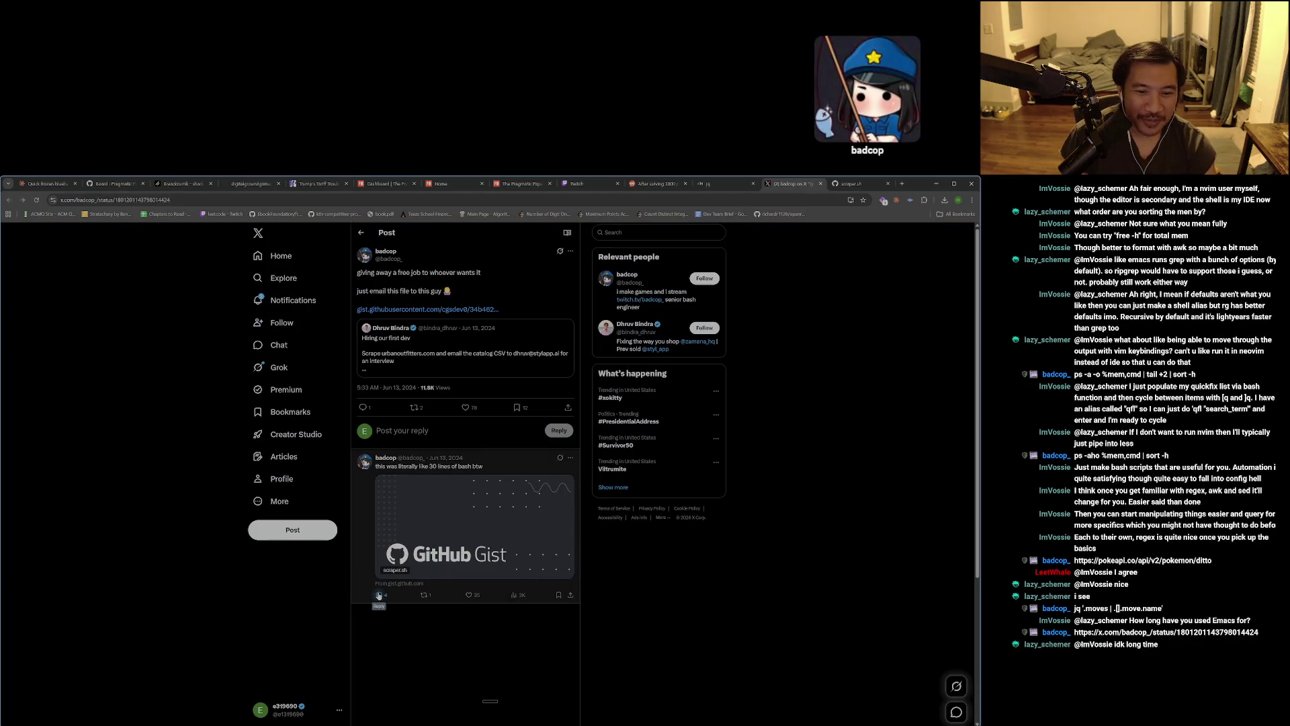
{"action": "left_click", "coordinate": [378, 595]}
{"action": "key", "text": "Escape"}
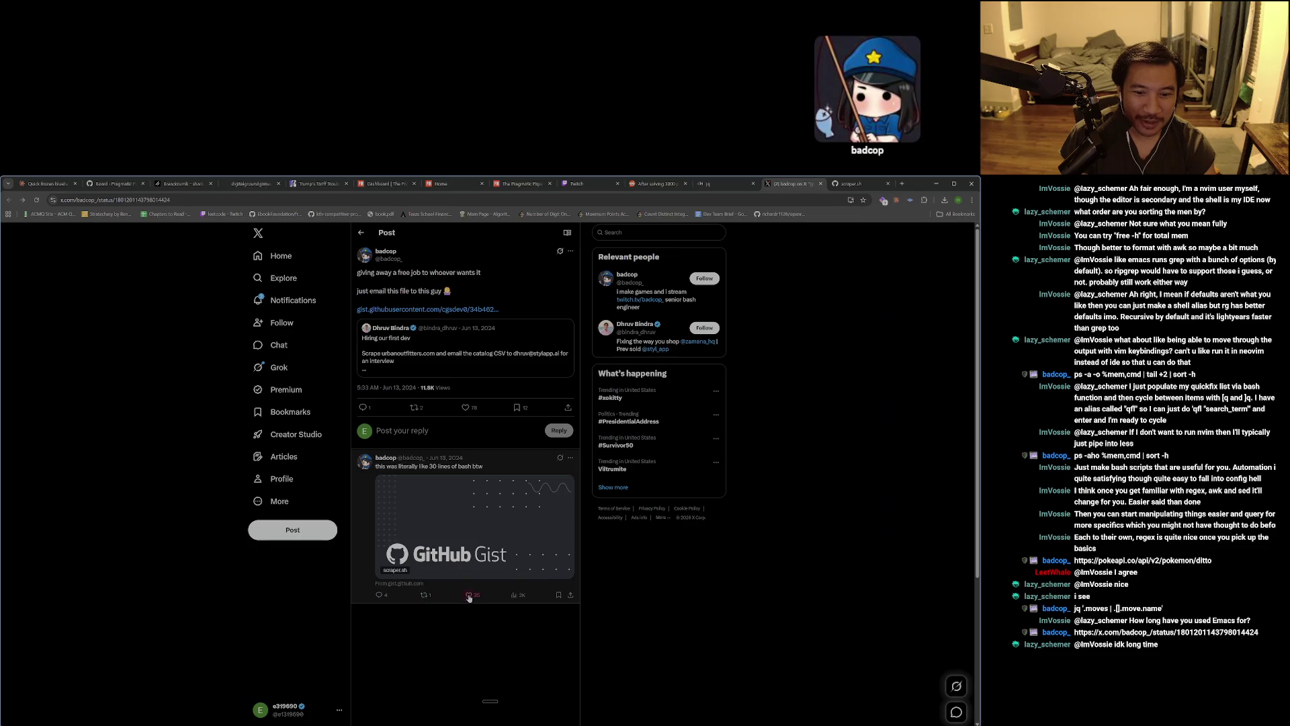
View the bash tweet's replies, return to the free-job post, and close the X page.
{"action": "left_click", "coordinate": [365, 571]}
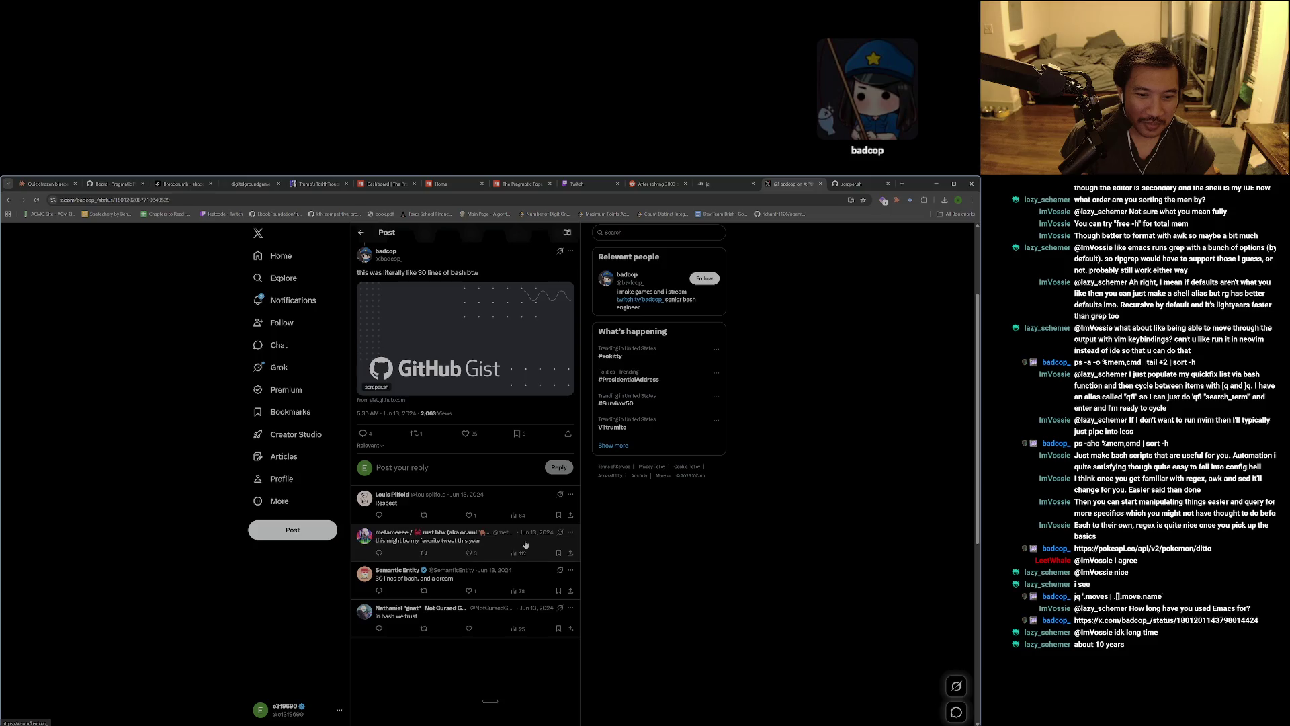
{"action": "scroll", "coordinate": [609, 558], "scroll_direction": "up", "scroll_amount": 2}
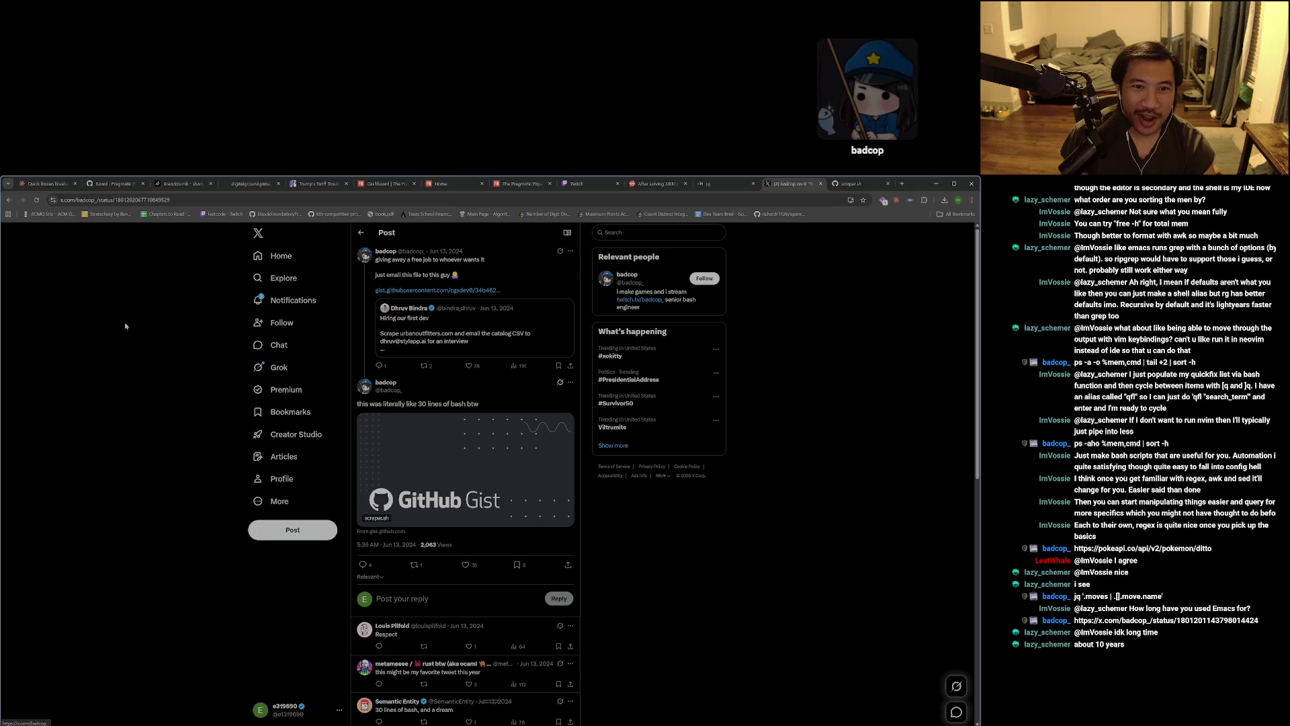
{"action": "left_click", "coordinate": [8, 199]}
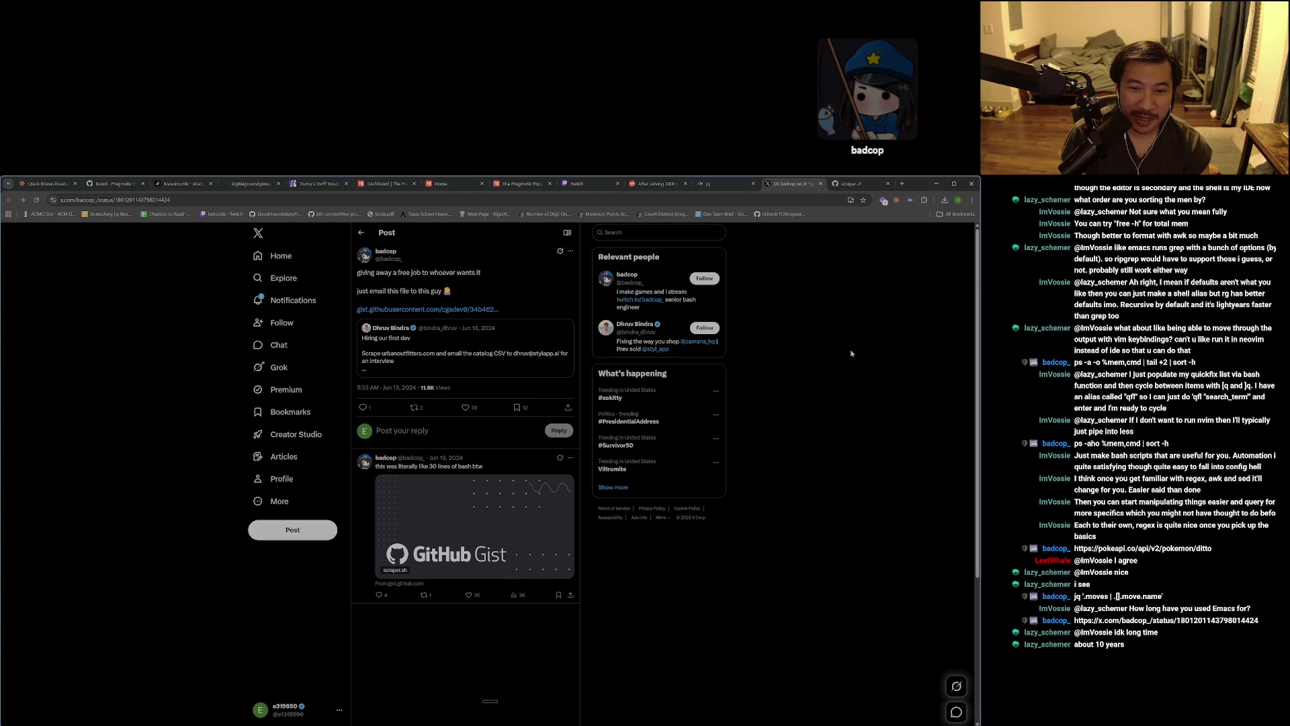
{"action": "scroll", "coordinate": [850, 356], "scroll_direction": "down", "scroll_amount": 2}
{"action": "scroll", "coordinate": [848, 359], "scroll_direction": "up", "scroll_amount": 2}
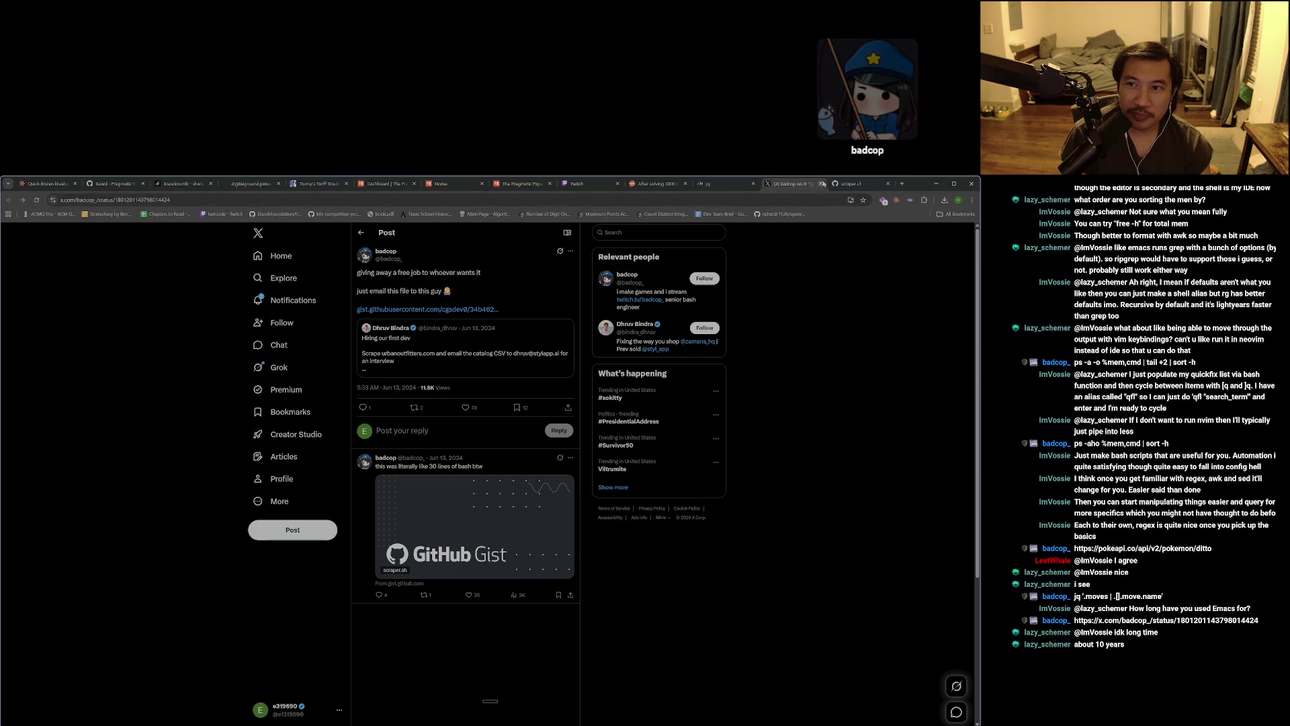
{"action": "left_click", "coordinate": [822, 183]}
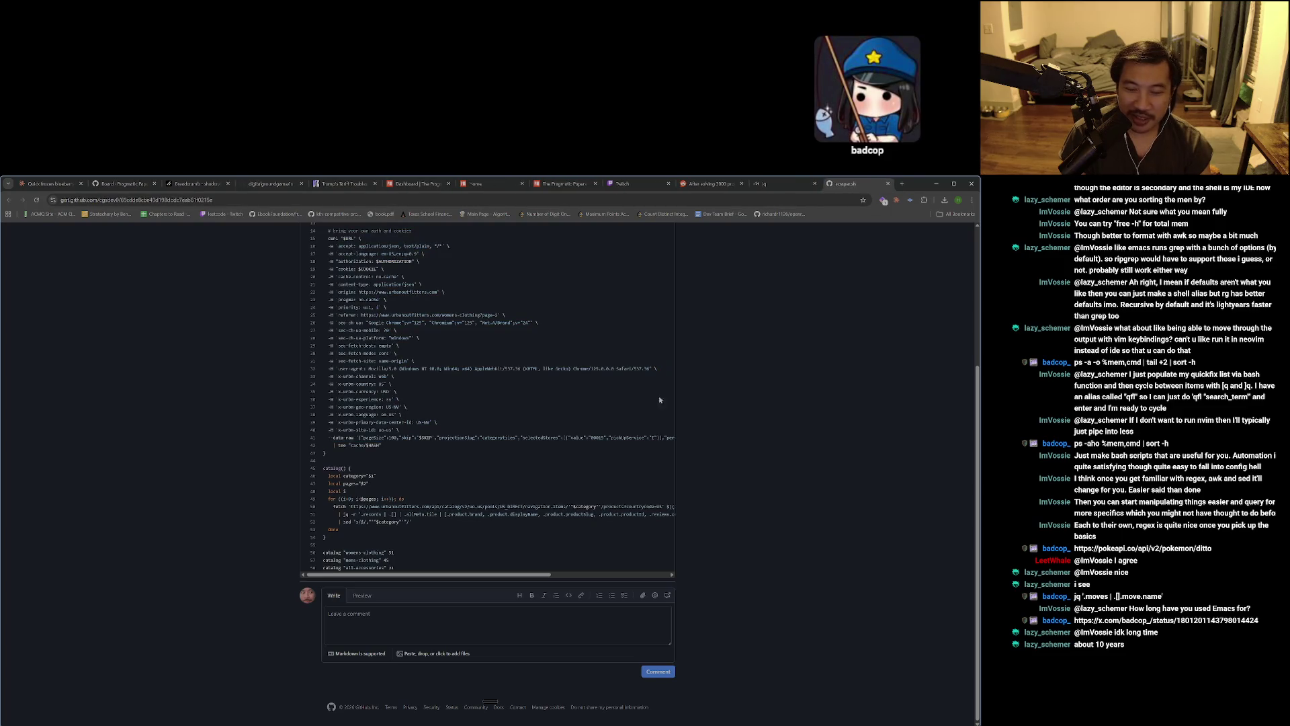
Close the scraper.sh gist tab so the jq homepage becomes active.
{"action": "left_click", "coordinate": [888, 184]}
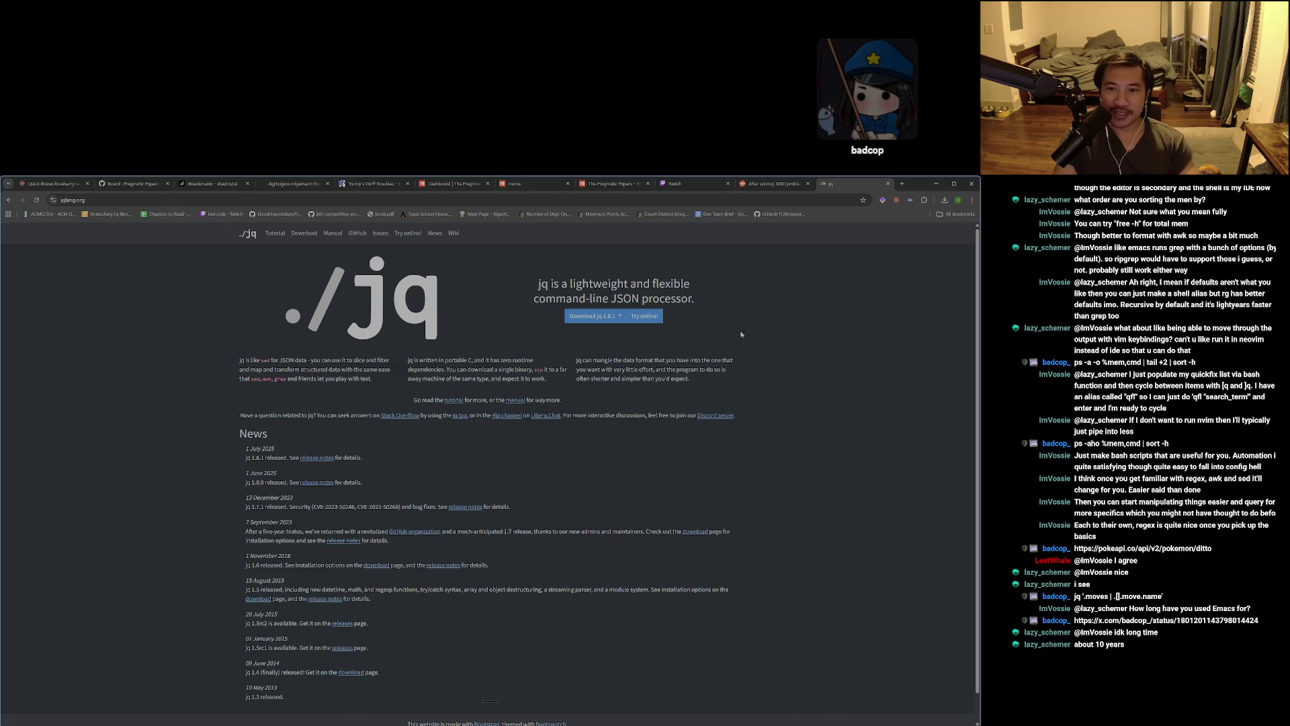
{"action": "left_click_drag", "start_coordinate": [695, 305], "coordinate": [521, 286]}
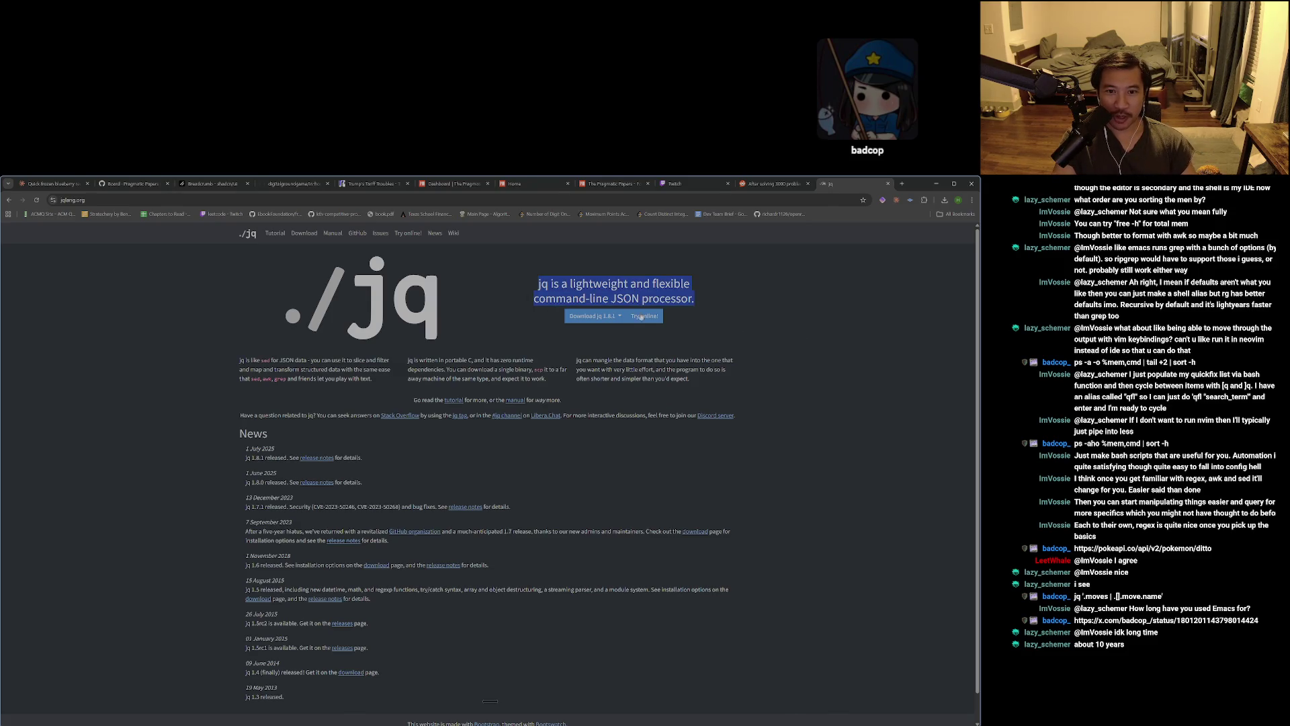
{"action": "left_click", "coordinate": [854, 318]}
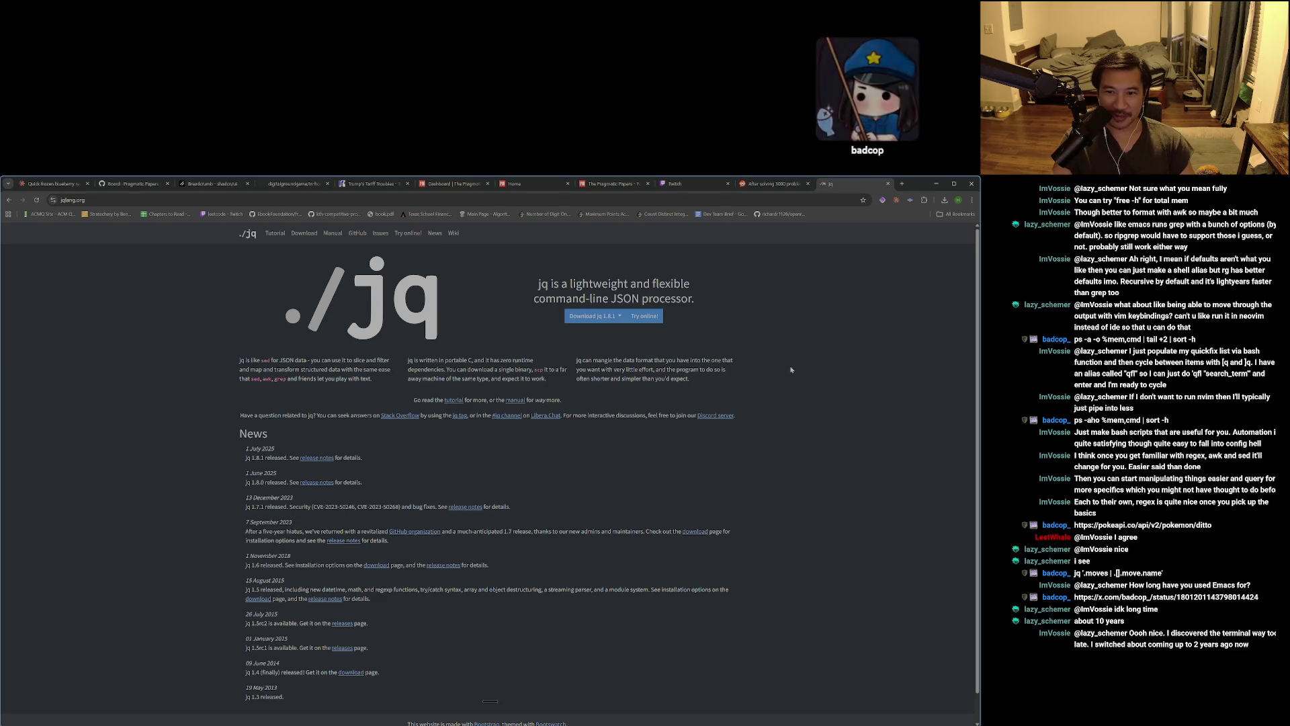
{"action": "scroll", "coordinate": [801, 406], "scroll_direction": "down", "scroll_amount": 1}
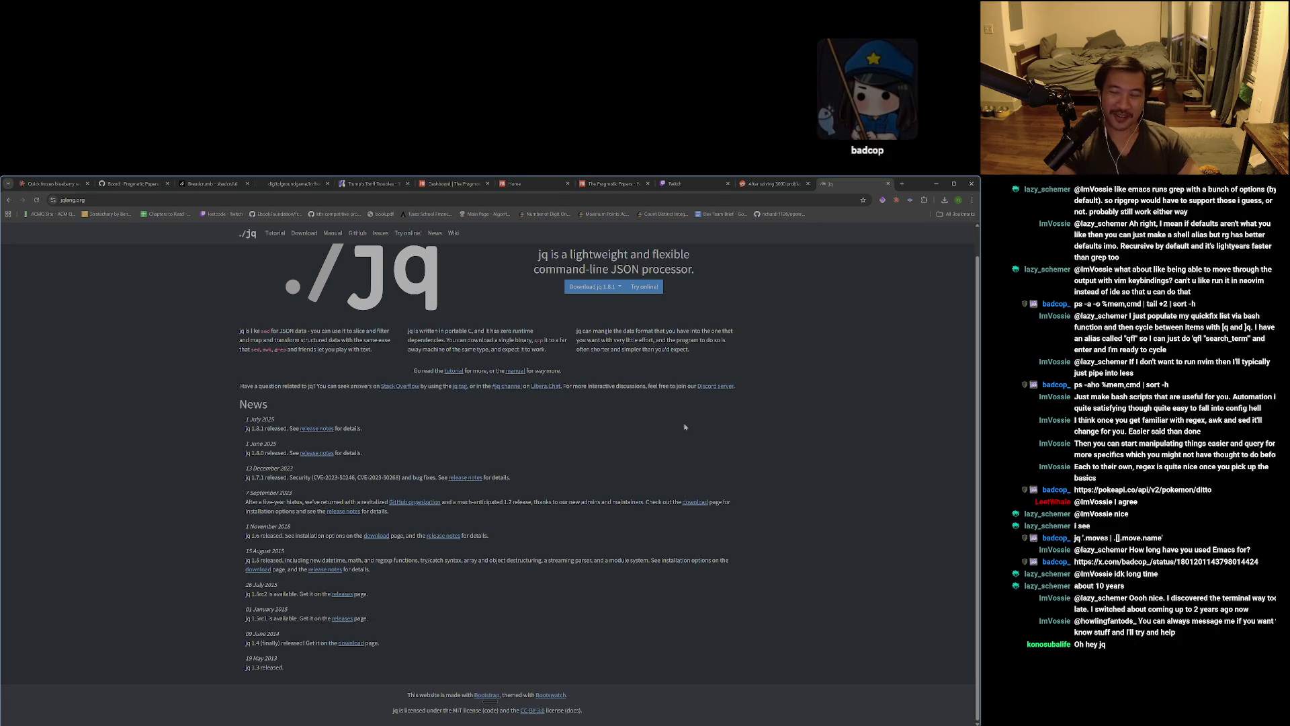
{"action": "scroll", "coordinate": [747, 447], "scroll_direction": "up", "scroll_amount": 1}
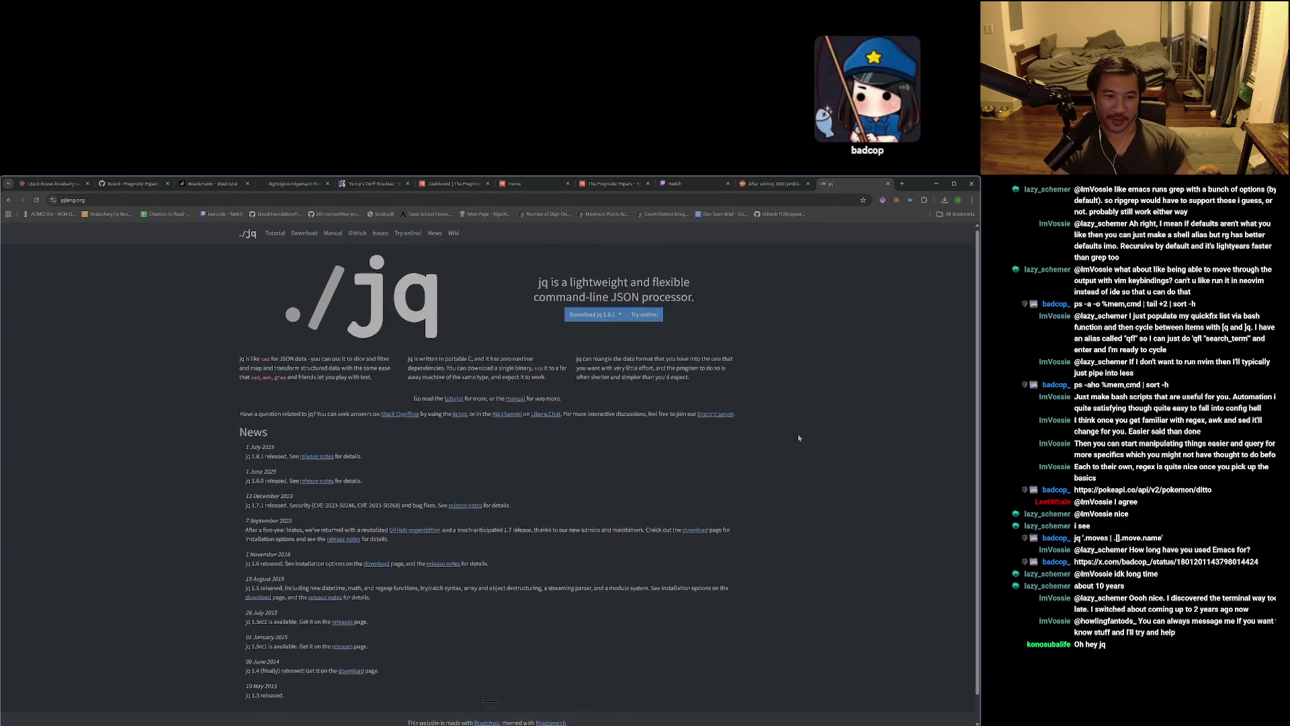
Leave the jq homepage and return to the Google results for jq.
{"action": "scroll", "coordinate": [797, 434], "scroll_direction": "down", "scroll_amount": 1}
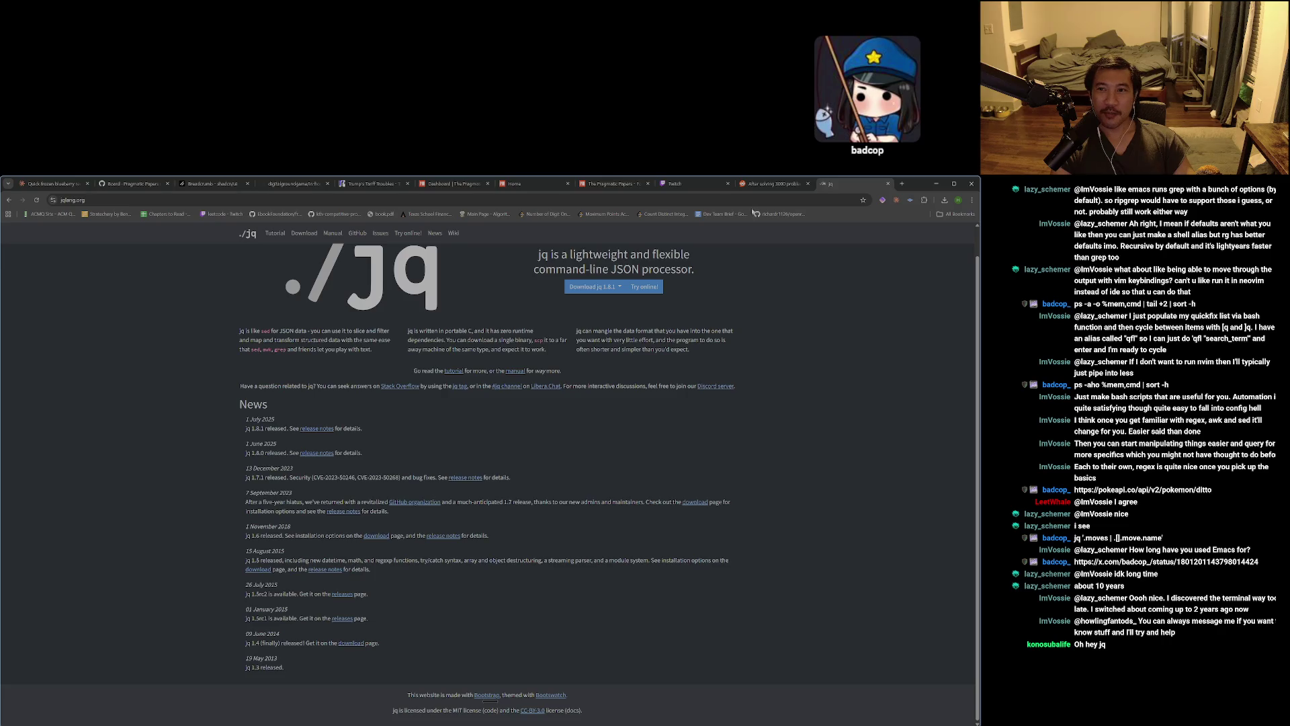
{"action": "left_click", "coordinate": [773, 184]}
{"action": "left_click", "coordinate": [850, 184]}
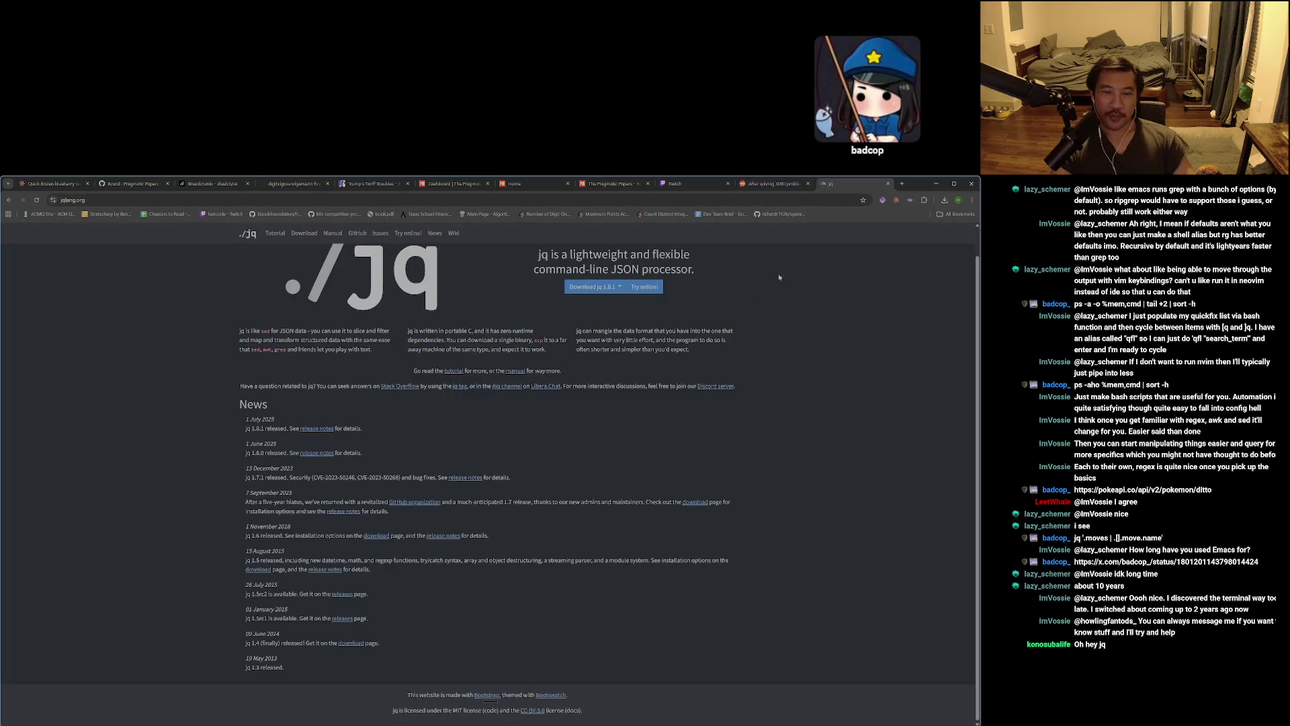
{"action": "left_click", "coordinate": [8, 200]}
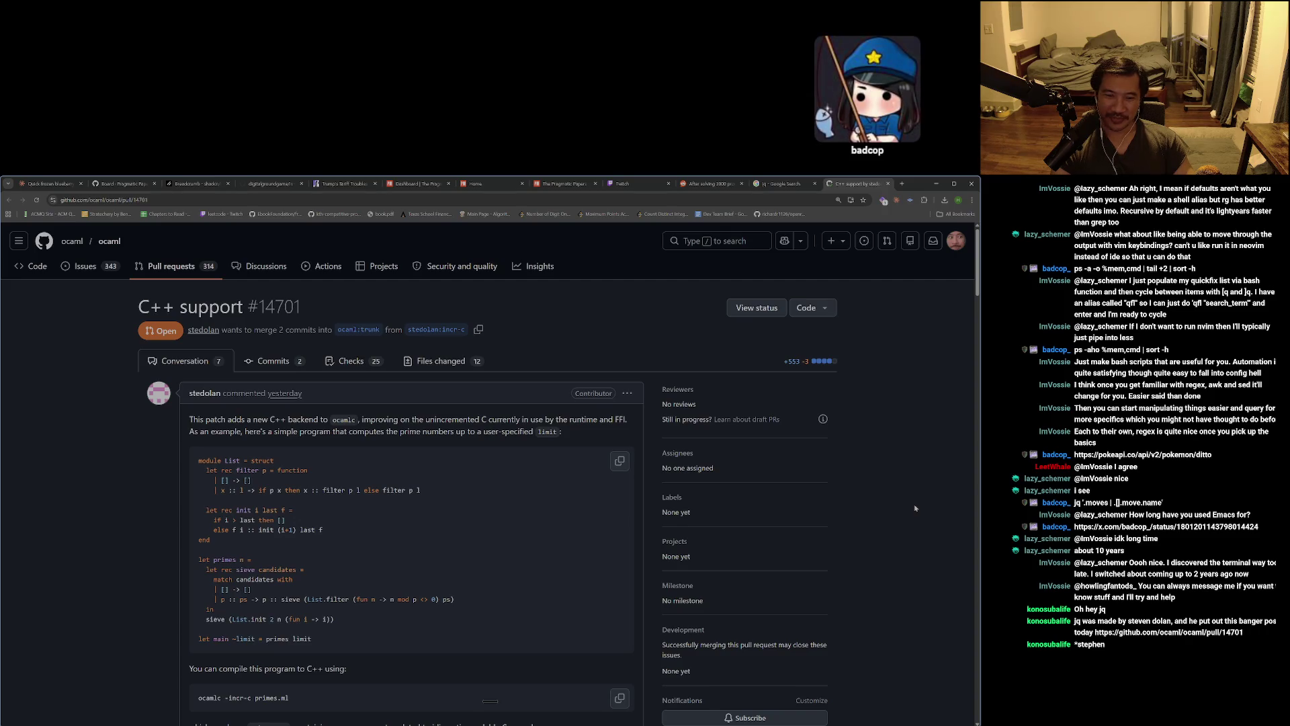
Read PR #14701's C++ backend description and primes example, selecting 'a user-specified'.
{"action": "scroll", "coordinate": [915, 508], "scroll_direction": "down", "scroll_amount": 2}
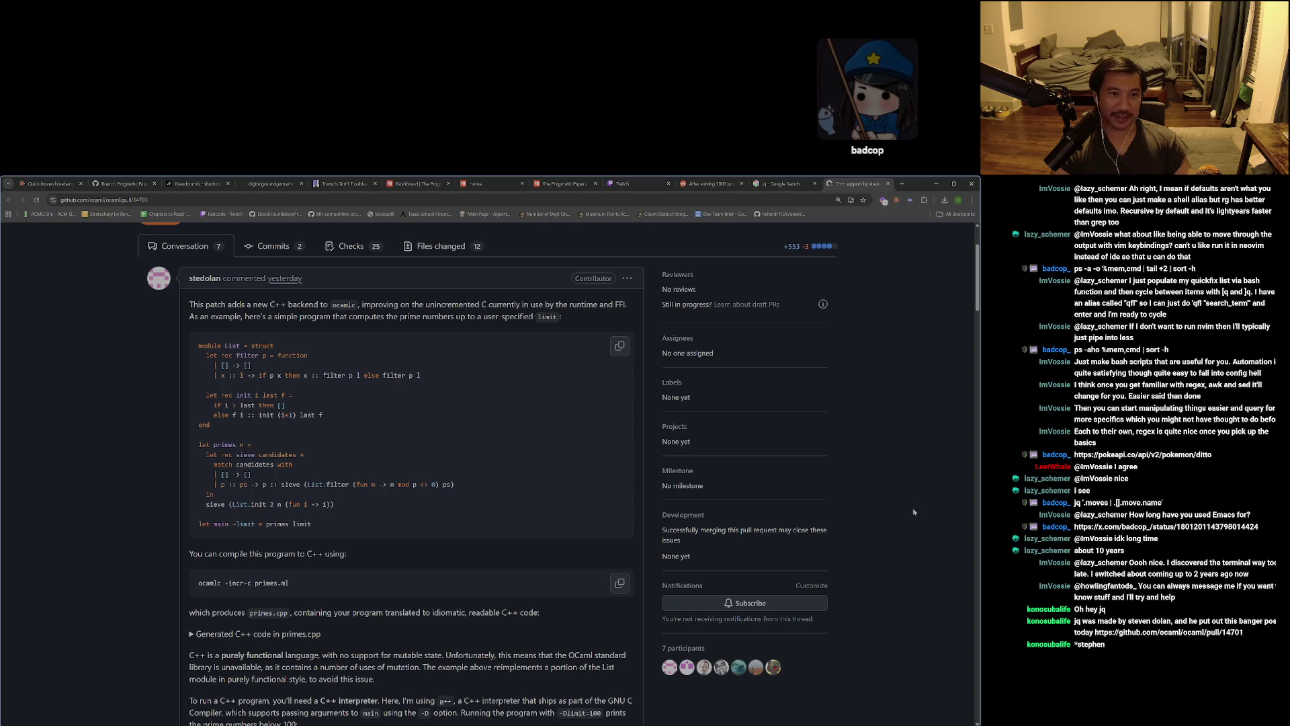
{"action": "scroll", "coordinate": [914, 510], "scroll_direction": "up", "scroll_amount": 2}
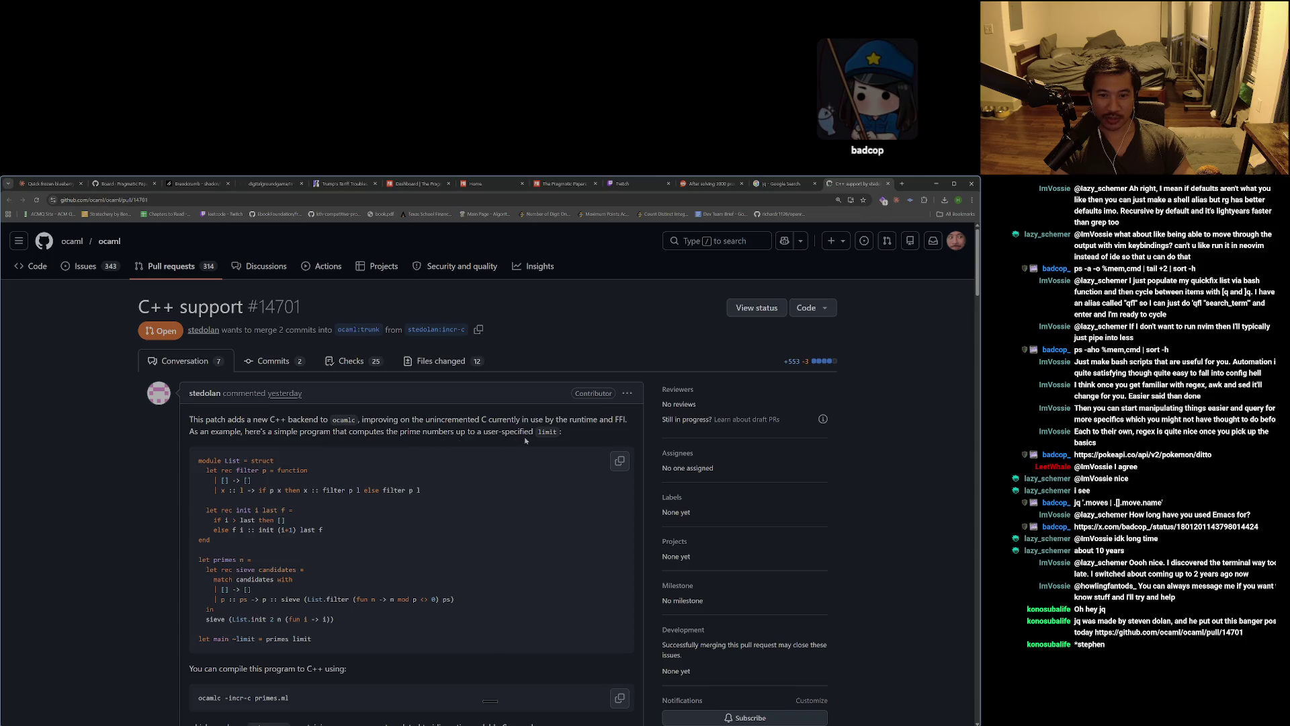
{"action": "left_click_drag", "start_coordinate": [477, 432], "coordinate": [533, 432]}
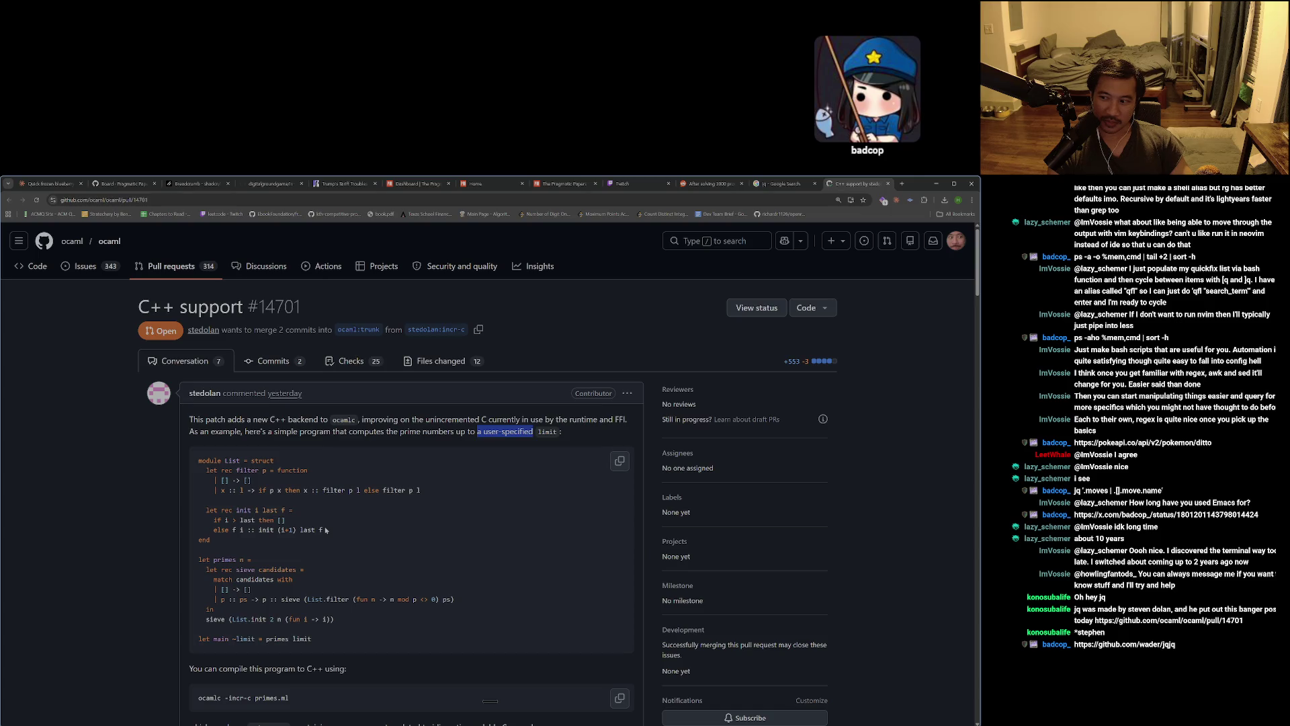
{"action": "scroll", "coordinate": [325, 529], "scroll_direction": "down", "scroll_amount": 1}
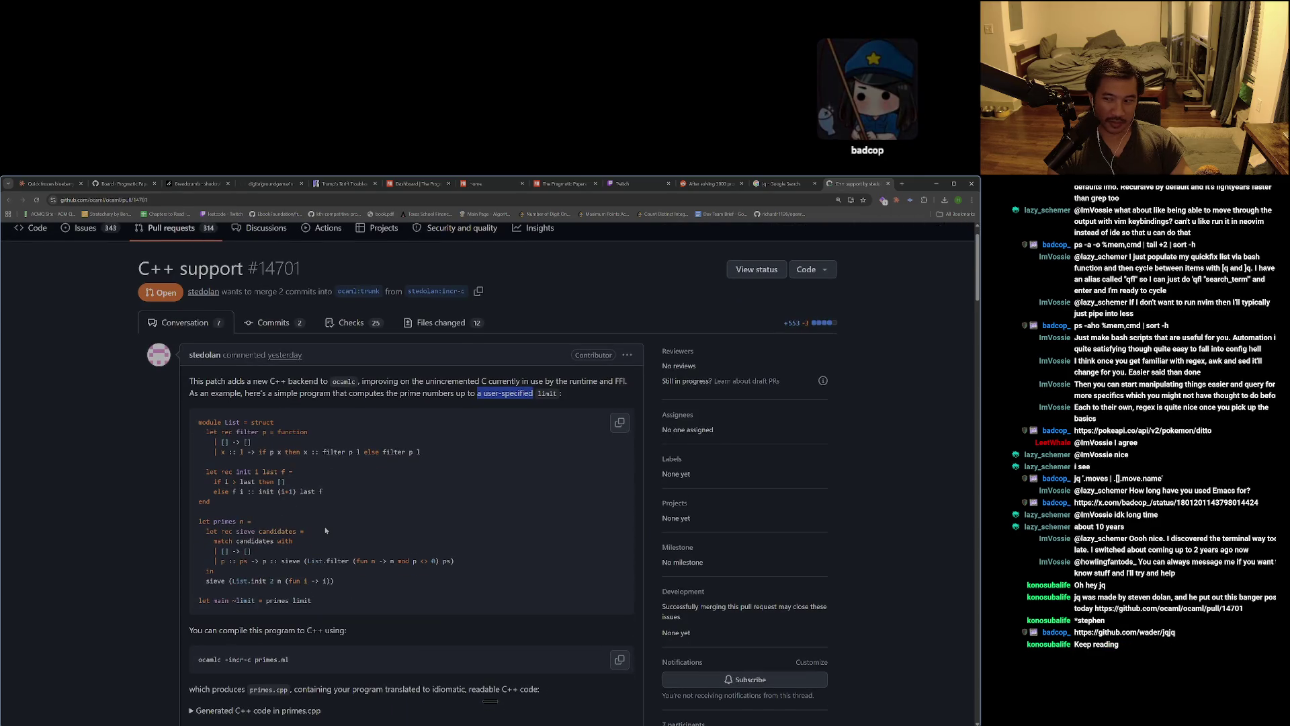
{"action": "scroll", "coordinate": [324, 532], "scroll_direction": "down", "scroll_amount": 2}
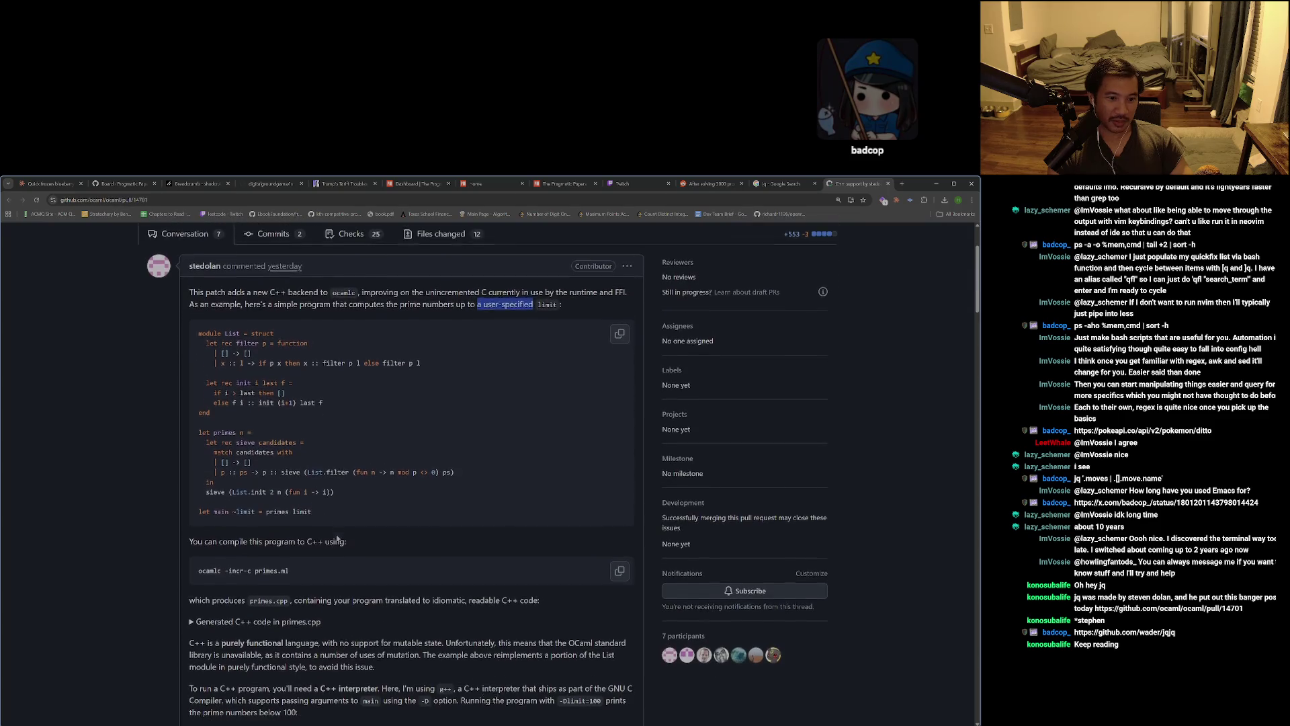
{"action": "scroll", "coordinate": [337, 536], "scroll_direction": "up", "scroll_amount": 2}
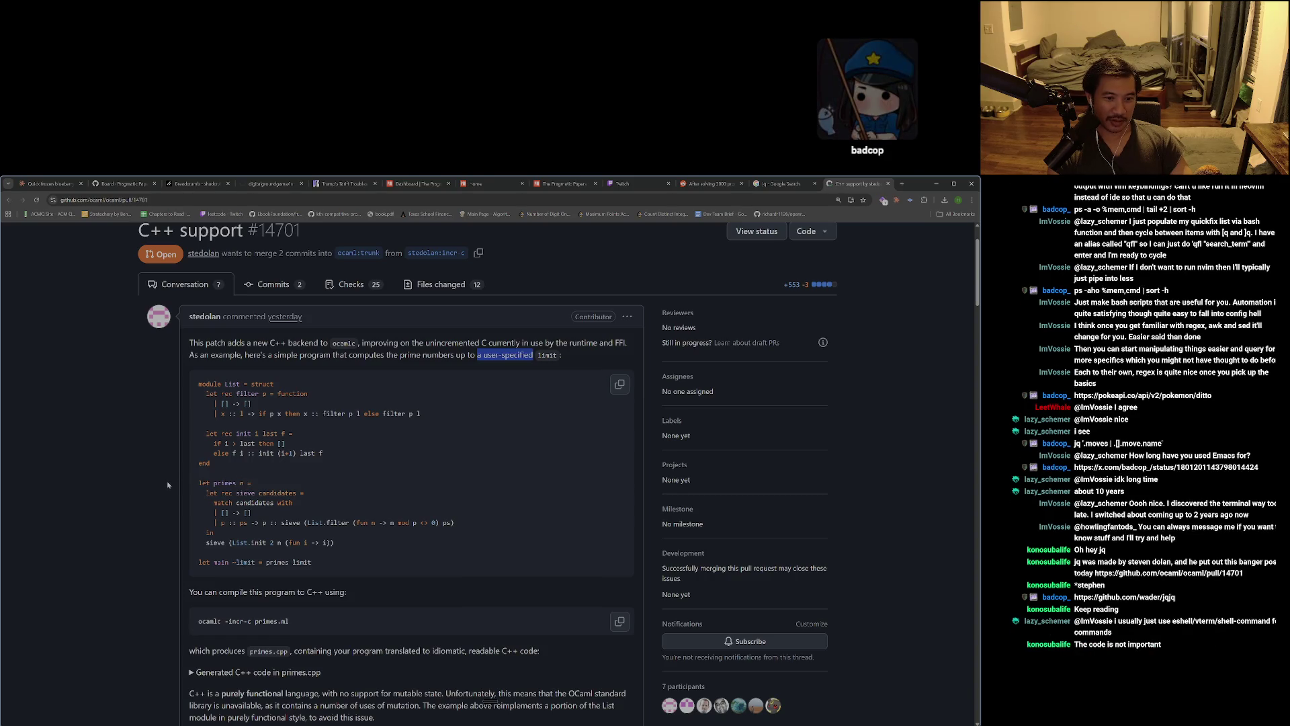
Read the PR description, highlighting the phrase about a purely functional language.
{"action": "scroll", "coordinate": [168, 485], "scroll_direction": "down", "scroll_amount": 5}
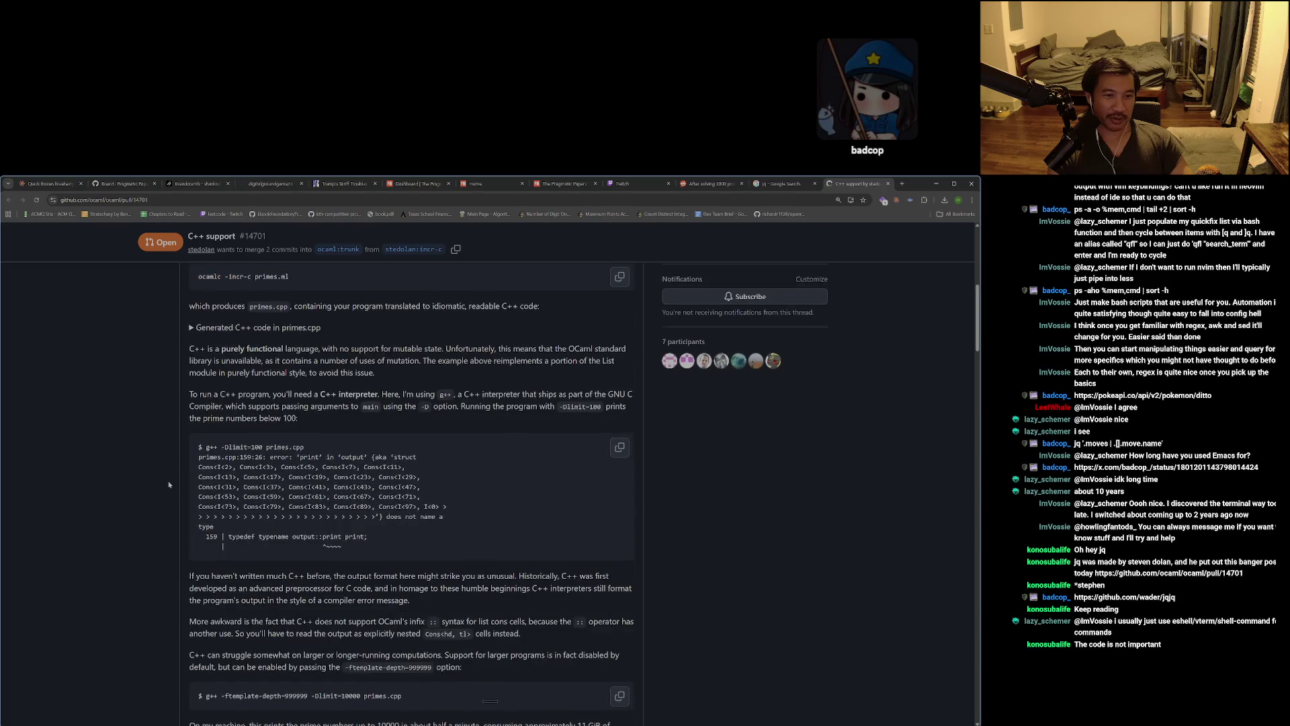
{"action": "scroll", "coordinate": [209, 424], "scroll_direction": "up", "scroll_amount": 1}
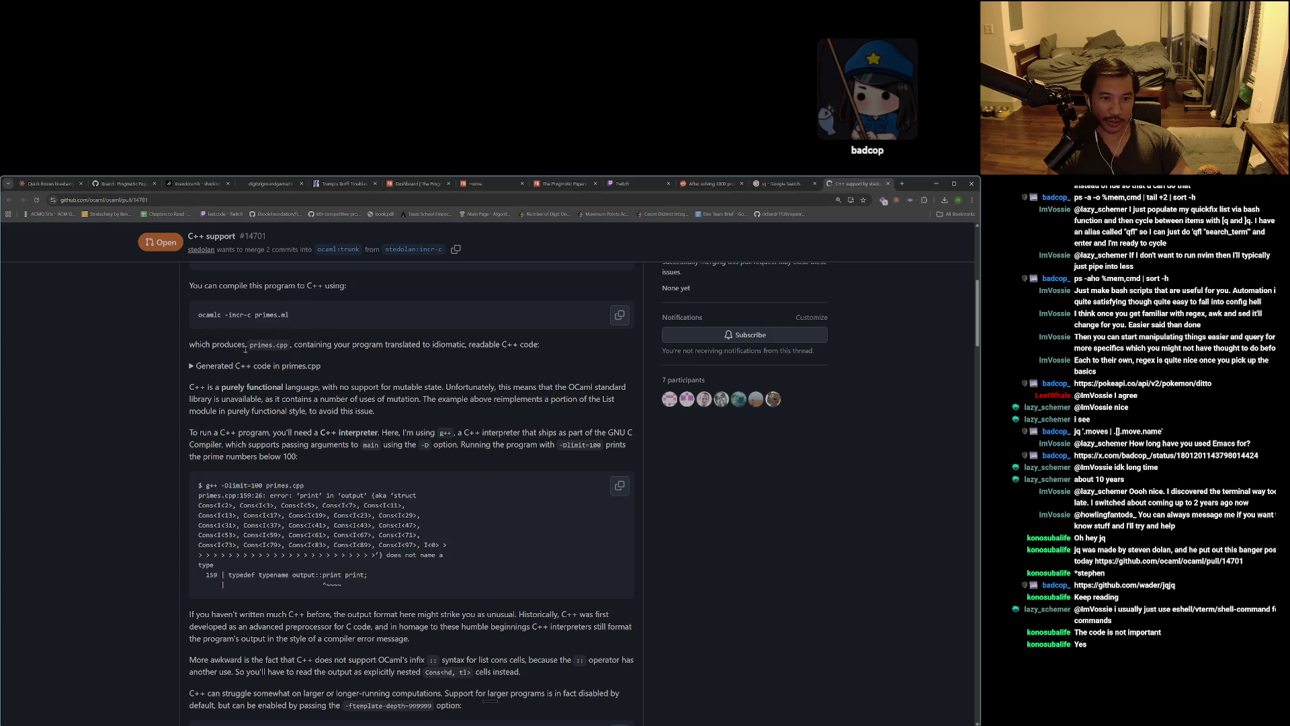
{"action": "left_click_drag", "start_coordinate": [341, 345], "coordinate": [475, 345]}
{"action": "left_click", "coordinate": [476, 345]}
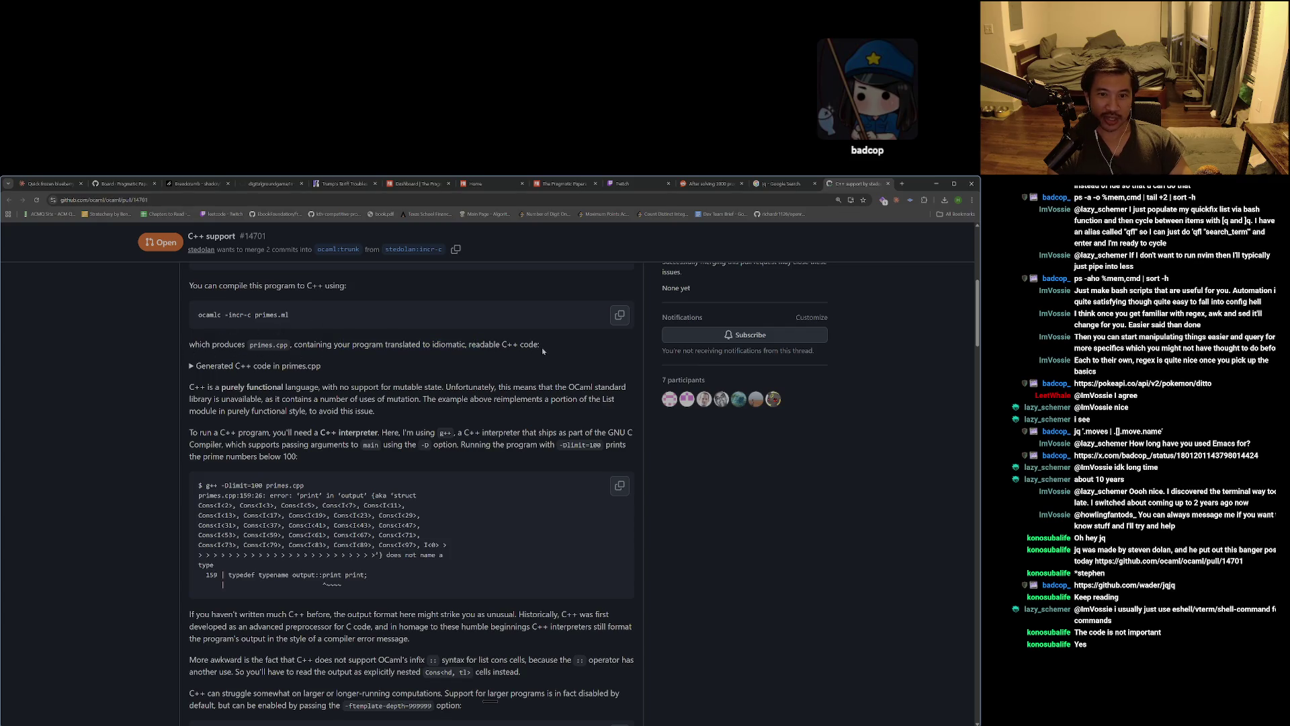
{"action": "left_click_drag", "start_coordinate": [206, 389], "coordinate": [336, 392]}
{"action": "left_click", "coordinate": [357, 391]}
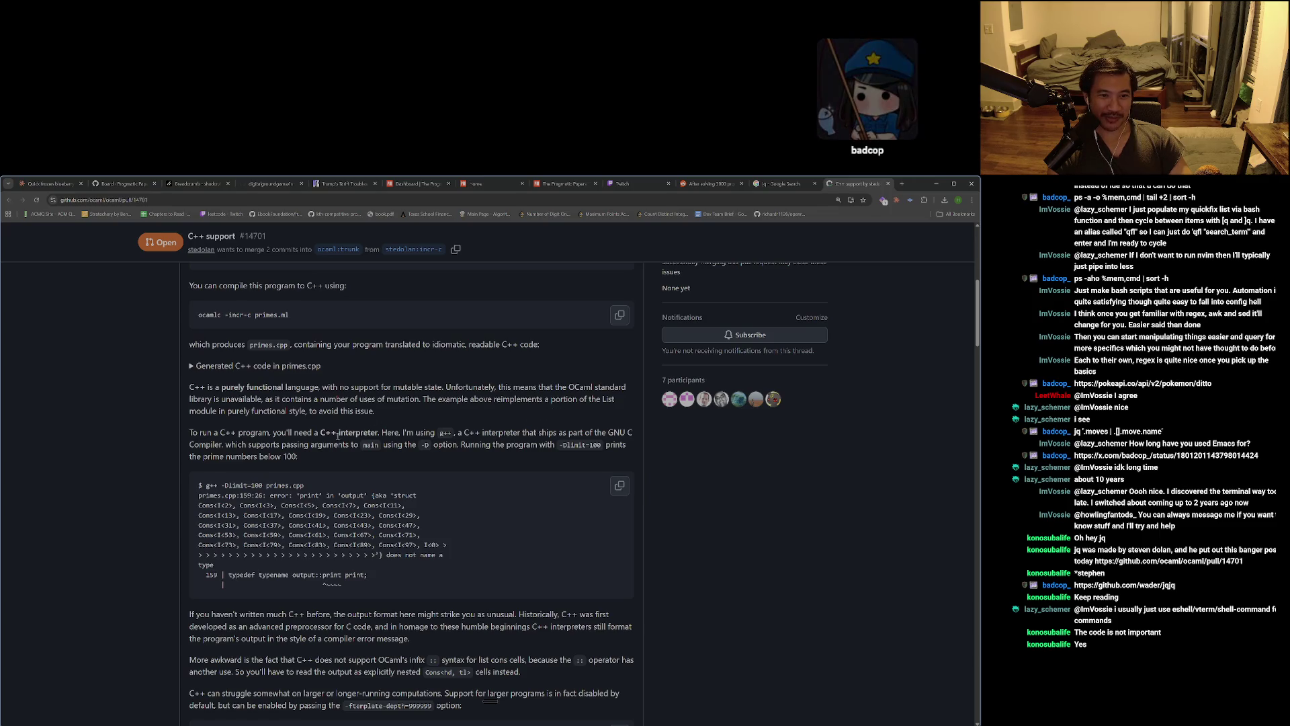
Scroll to the g++ section, highlighting 'run', the GNU C Compiler sentence and nested cons notation.
{"action": "scroll", "coordinate": [332, 445], "scroll_direction": "down", "scroll_amount": 1}
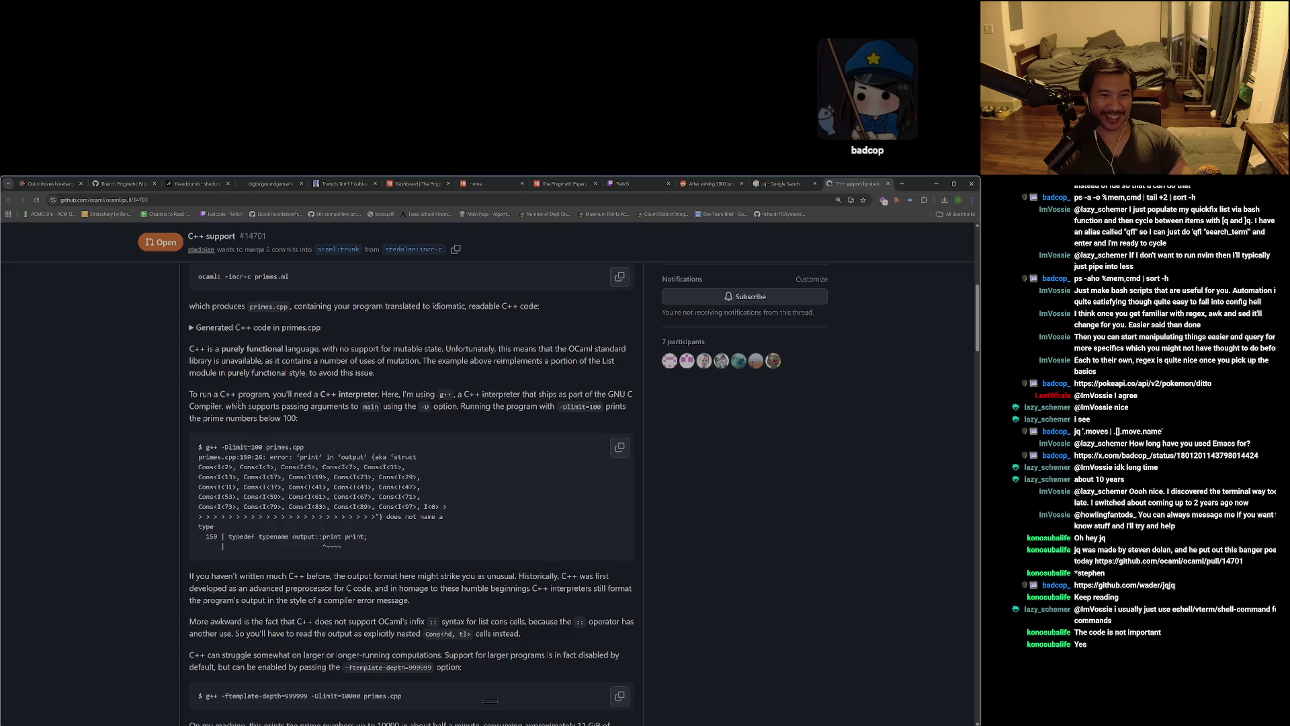
{"action": "double_click", "coordinate": [211, 396]}
{"action": "left_click", "coordinate": [312, 407]}
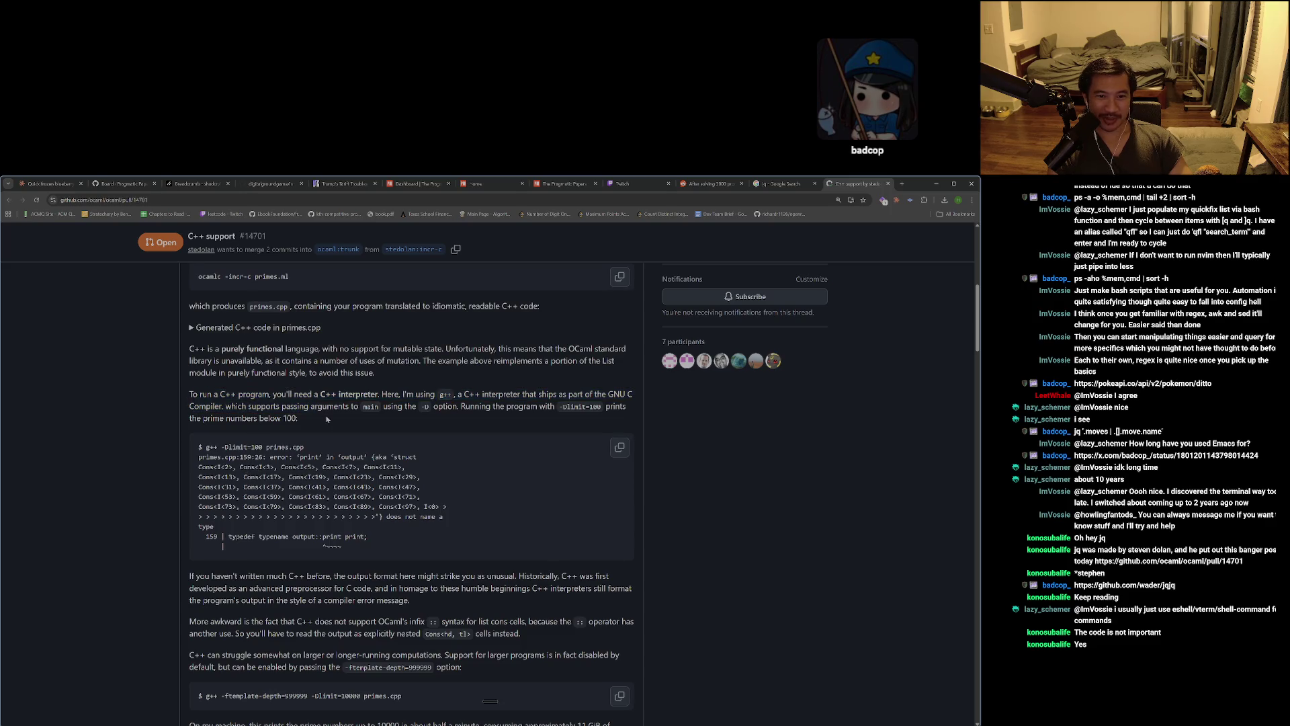
{"action": "left_click_drag", "start_coordinate": [519, 395], "coordinate": [534, 410]}
{"action": "left_click", "coordinate": [534, 409]}
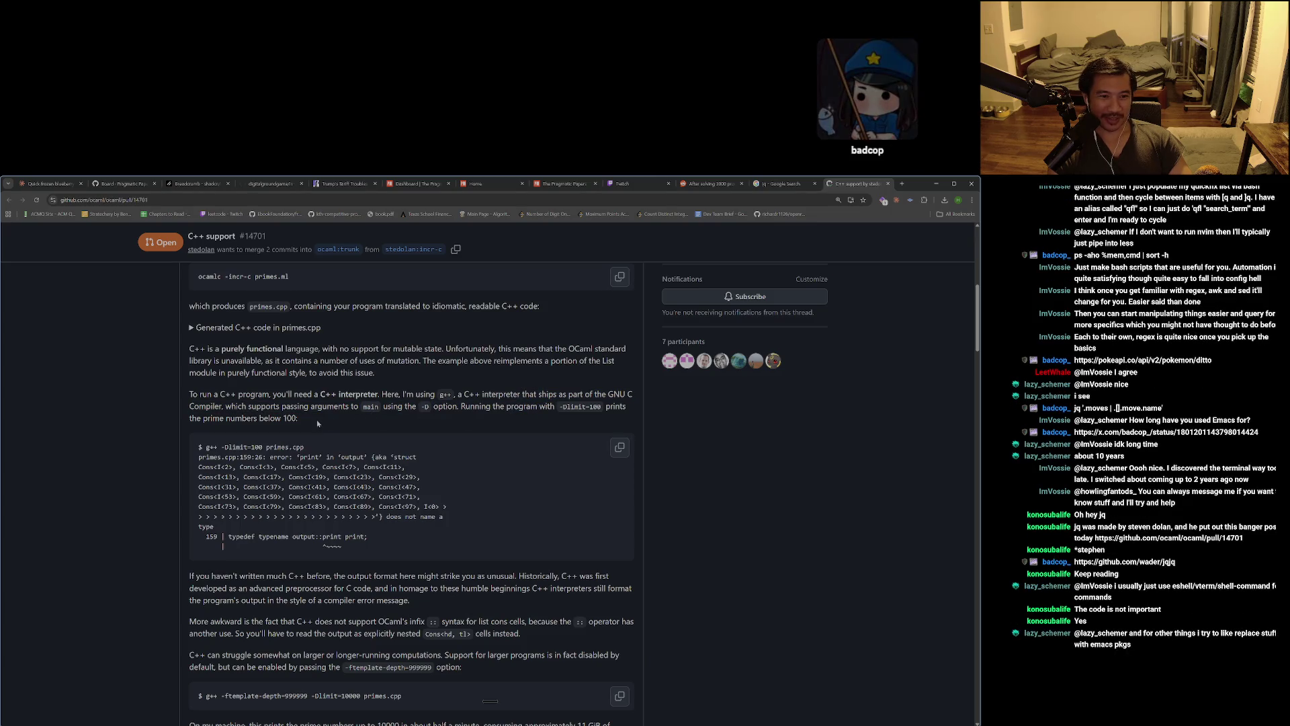
{"action": "scroll", "coordinate": [268, 446], "scroll_direction": "down", "scroll_amount": 1}
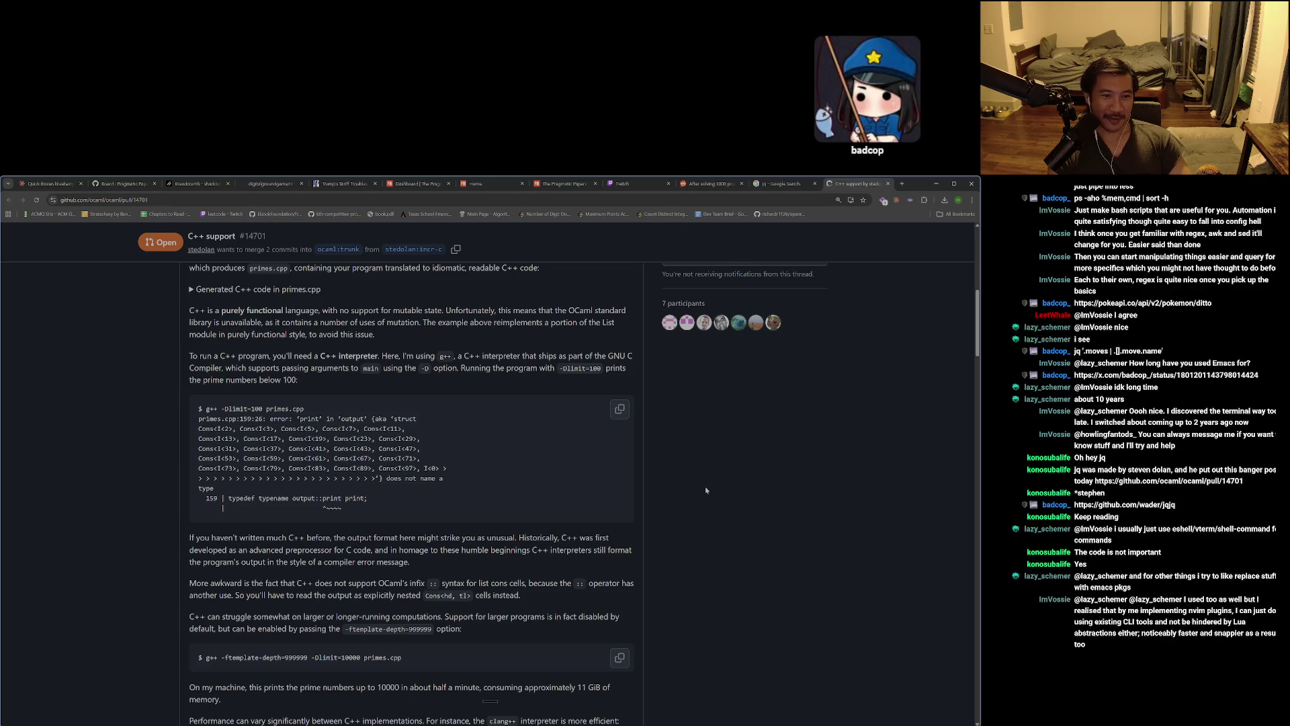
{"action": "scroll", "coordinate": [706, 490], "scroll_direction": "down", "scroll_amount": 2}
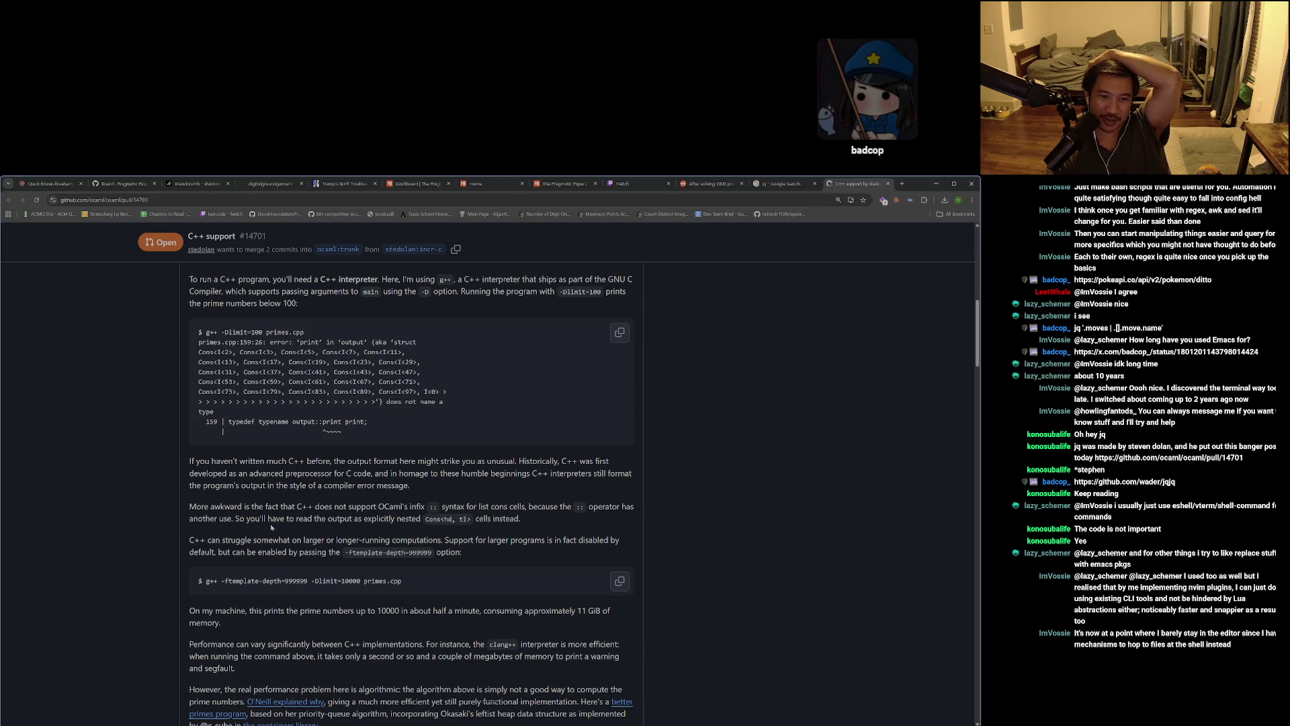
{"action": "left_click_drag", "start_coordinate": [426, 518], "coordinate": [465, 522]}
{"action": "left_click", "coordinate": [466, 521]}
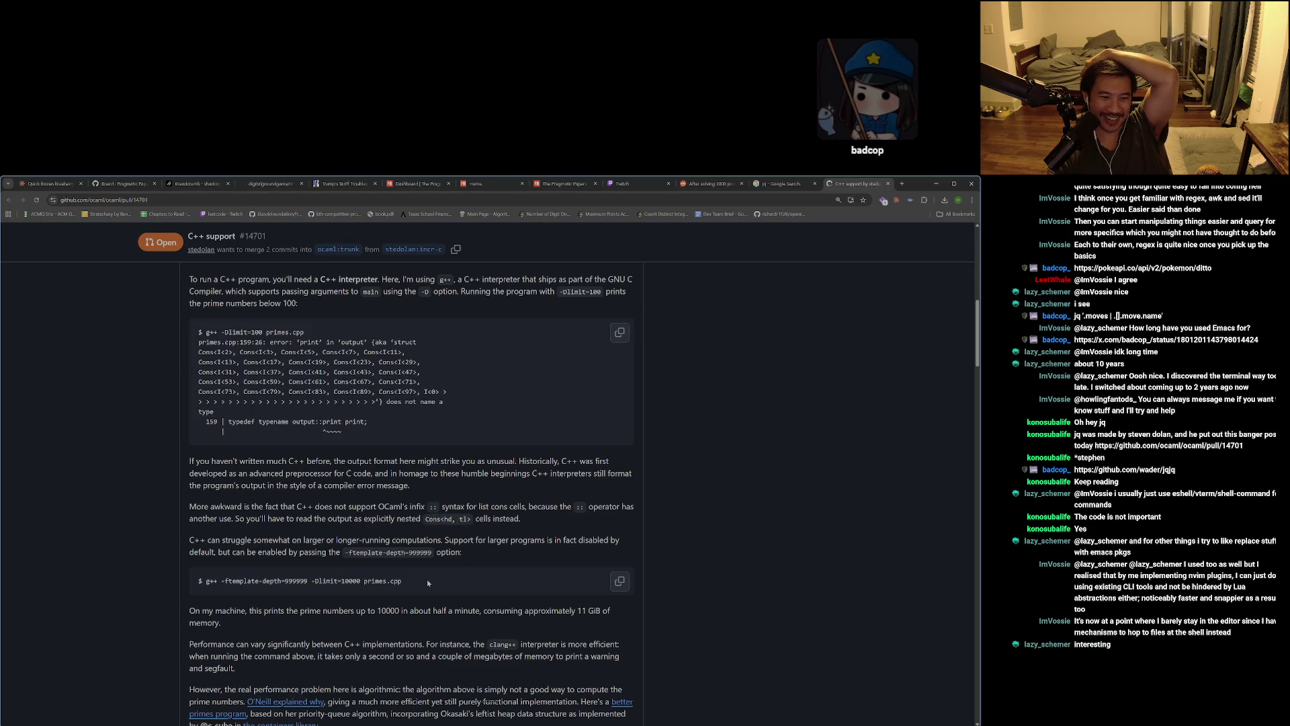
Scroll down and highlight the 'On my machine…' paragraph about 11 GiB memory use.
{"action": "scroll", "coordinate": [237, 560], "scroll_direction": "down", "scroll_amount": 4}
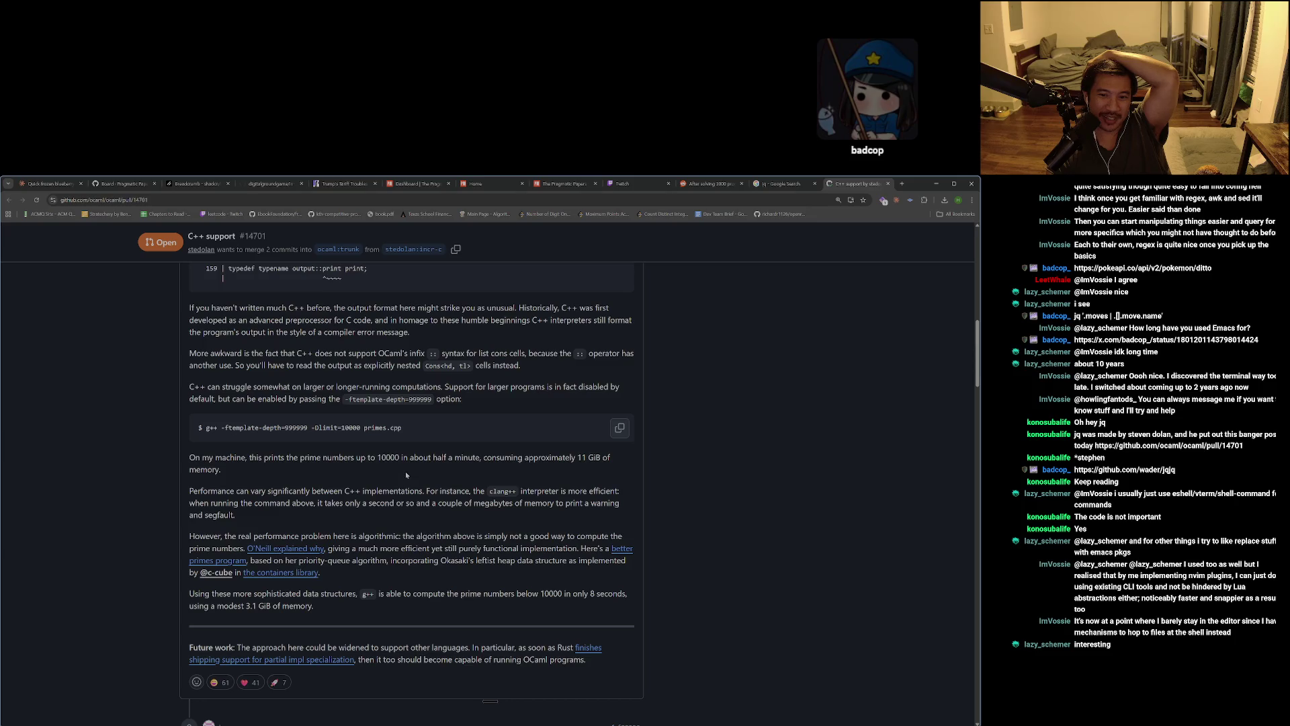
{"action": "triple_click", "coordinate": [399, 466]}
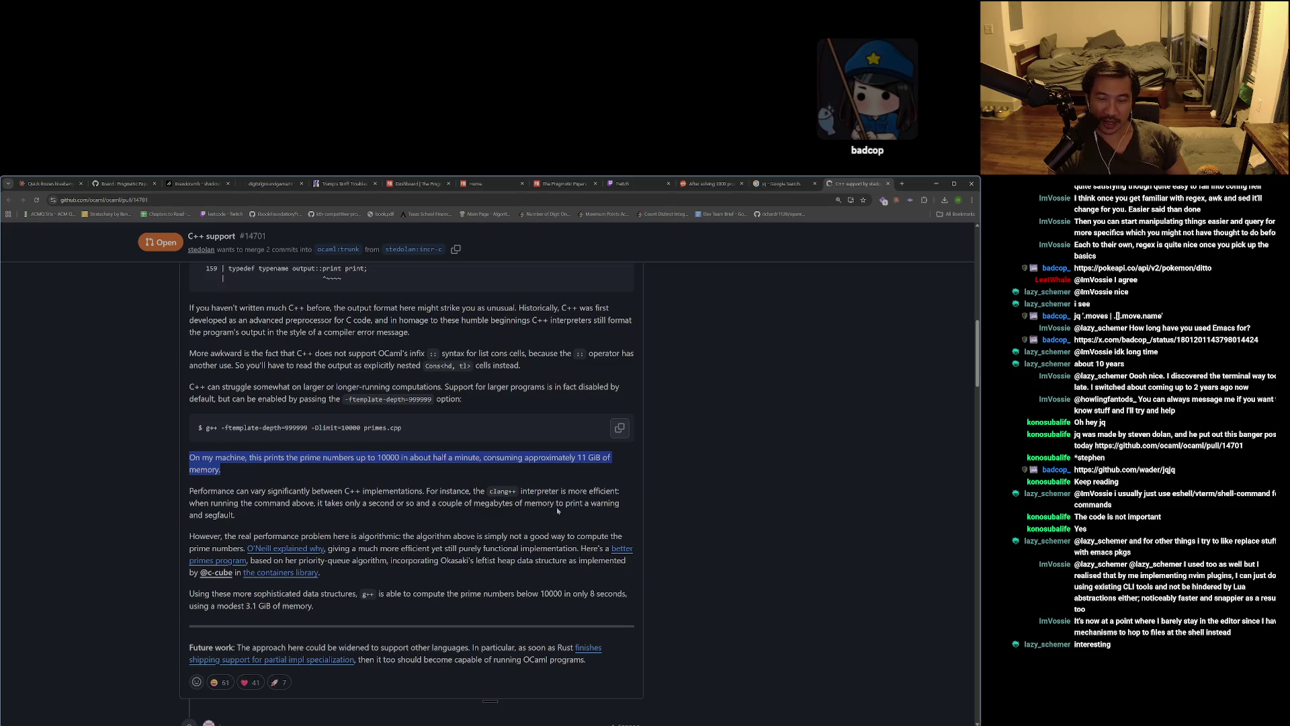
{"action": "left_click", "coordinate": [312, 524]}
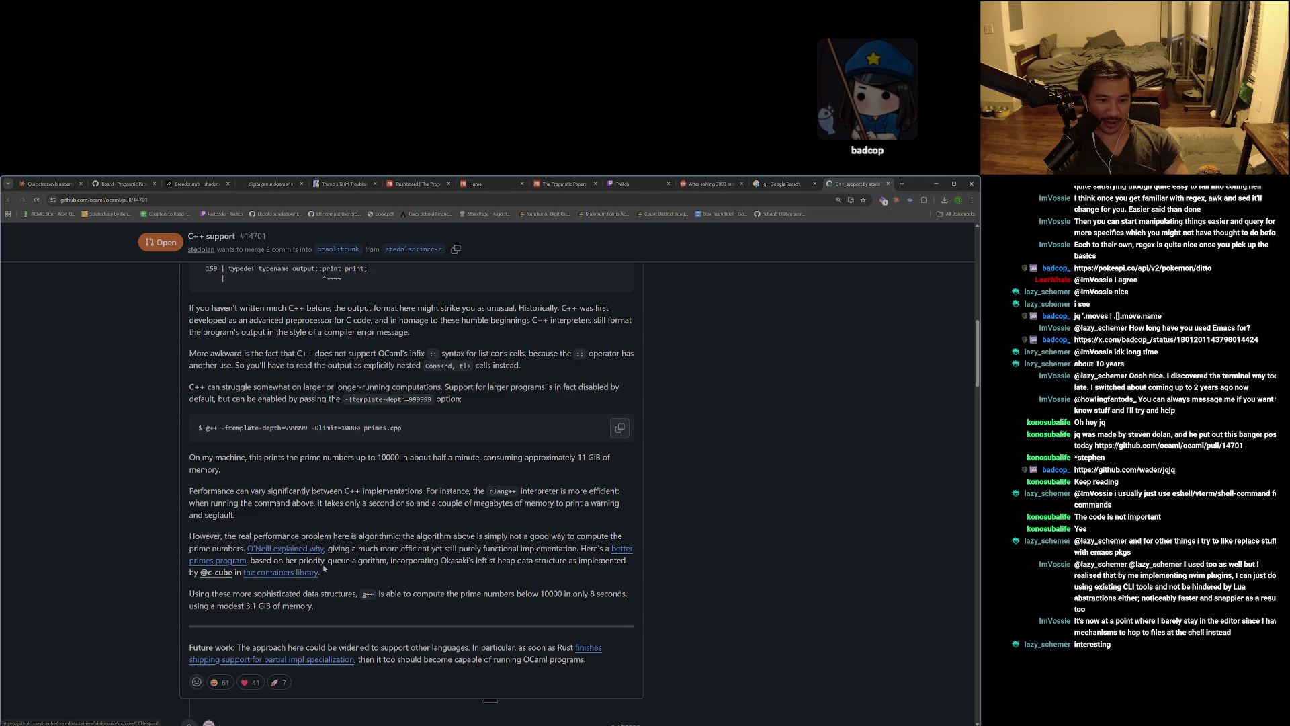
Highlight the Okasaki's leftist heap sentence and the 'a modest 3.1 GiB of memory' phrase.
{"action": "mouse_move", "coordinate": [322, 560]}
{"action": "left_mouse_down"}
{"action": "mouse_move", "coordinate": [592, 565]}
{"action": "mouse_move", "coordinate": [323, 575]}
{"action": "mouse_move", "coordinate": [406, 578]}
{"action": "left_mouse_up"}
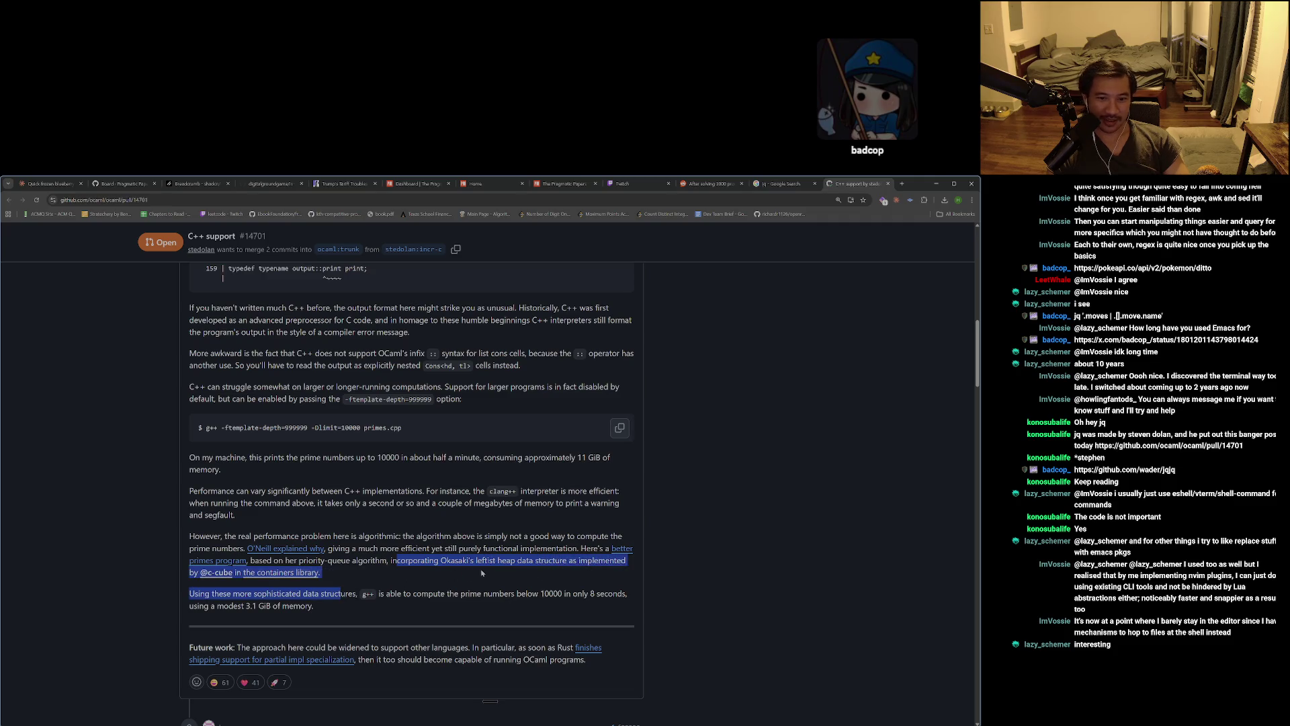
{"action": "left_click", "coordinate": [306, 617]}
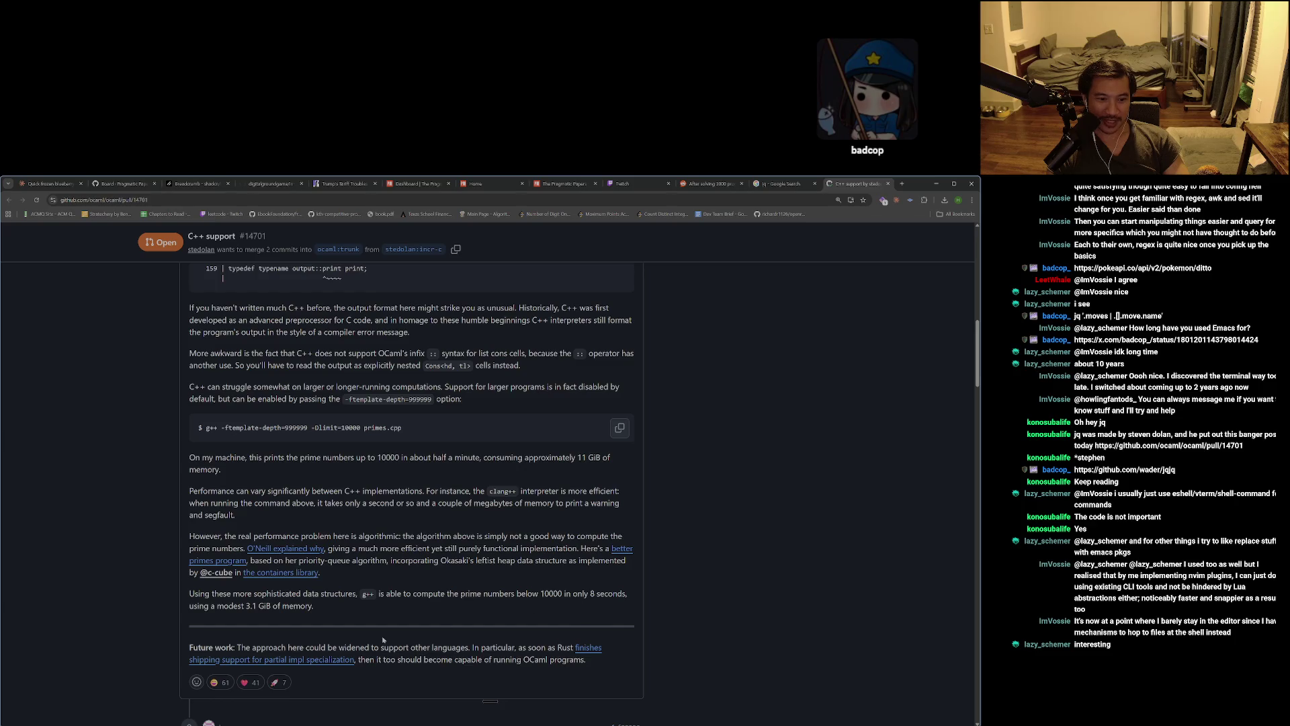
{"action": "mouse_move", "coordinate": [321, 611]}
{"action": "left_mouse_down"}
{"action": "mouse_move", "coordinate": [262, 612]}
{"action": "mouse_move", "coordinate": [314, 612]}
{"action": "left_mouse_up"}
{"action": "left_click_drag", "start_coordinate": [229, 615], "coordinate": [206, 607]}
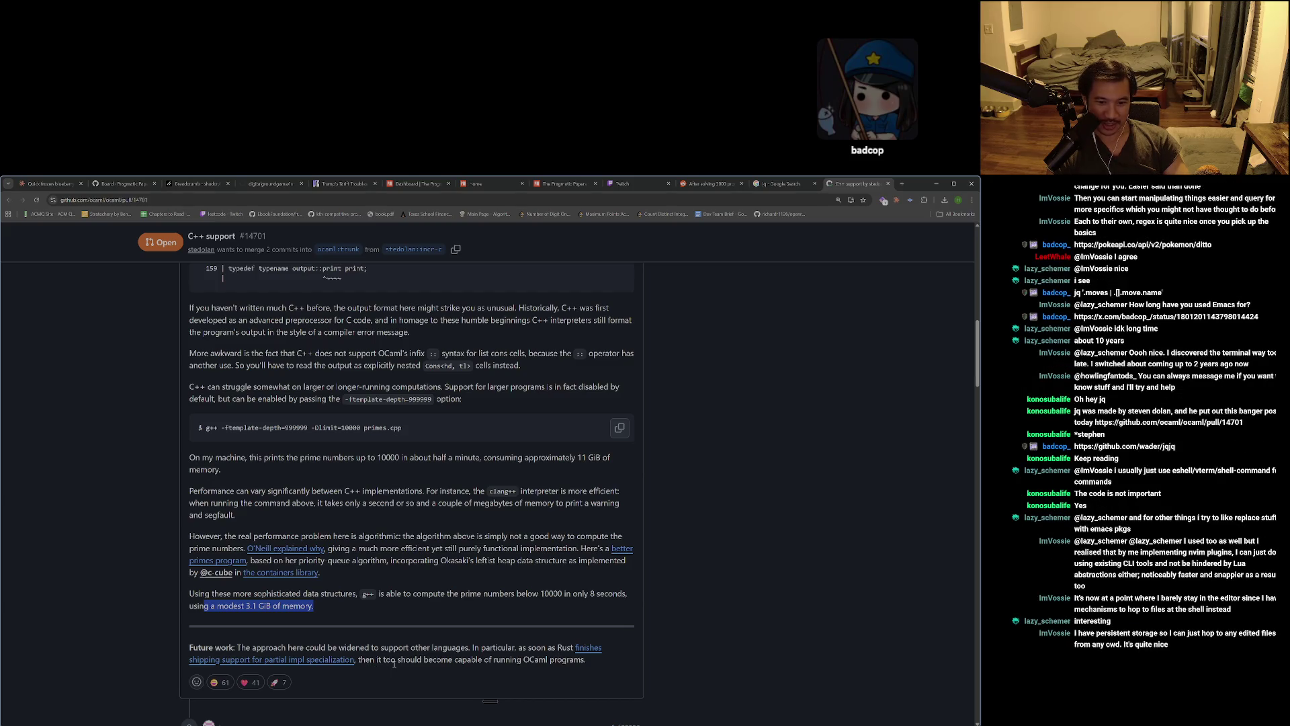
{"action": "left_click", "coordinate": [672, 662]}
Scroll through the later PR comments and back up toward the PR title.
{"action": "scroll", "coordinate": [672, 663], "scroll_direction": "down", "scroll_amount": 4}
{"action": "scroll", "coordinate": [675, 669], "scroll_direction": "down", "scroll_amount": 1}
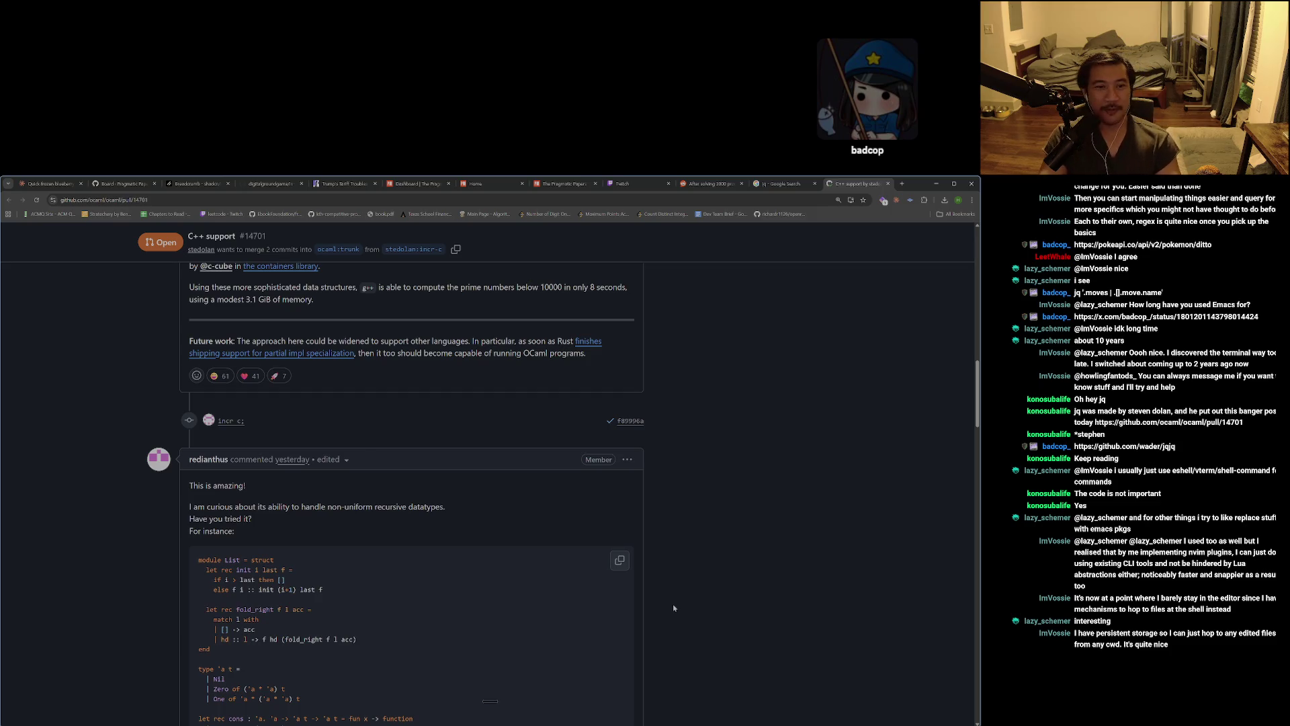
{"action": "scroll", "coordinate": [673, 610], "scroll_direction": "down", "scroll_amount": 5}
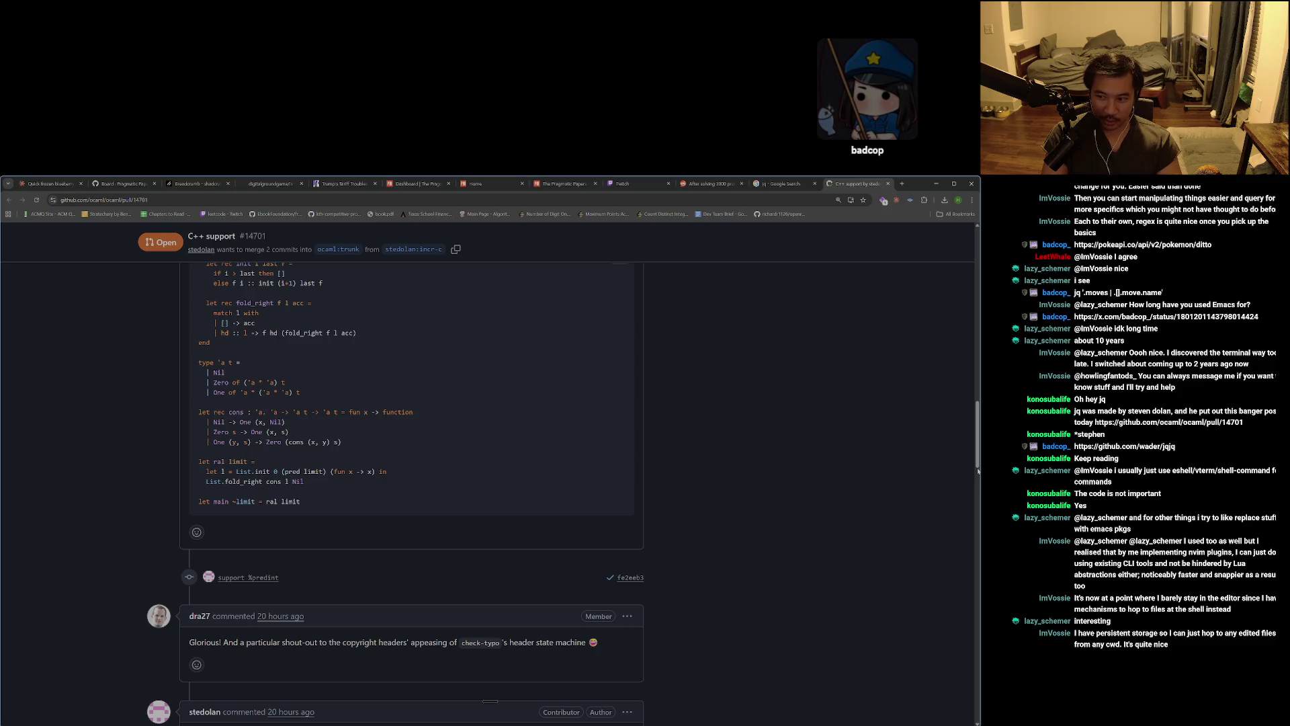
{"action": "scroll", "coordinate": [954, 410], "scroll_direction": "down", "scroll_amount": 7}
{"action": "scroll", "coordinate": [934, 363], "scroll_direction": "up", "scroll_amount": 5}
{"action": "scroll", "coordinate": [927, 349], "scroll_direction": "down", "scroll_amount": 5}
{"action": "scroll", "coordinate": [934, 362], "scroll_direction": "up", "scroll_amount": 15}
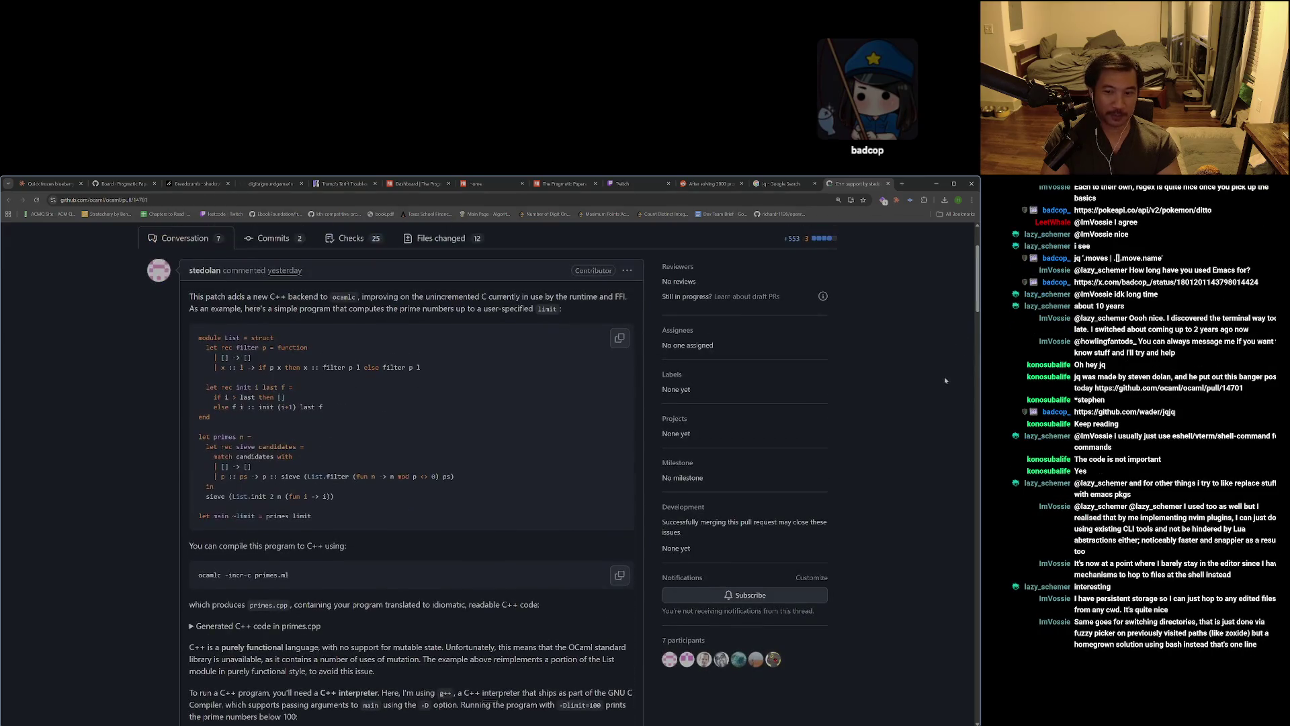
{"action": "scroll", "coordinate": [944, 378], "scroll_direction": "up", "scroll_amount": 2}
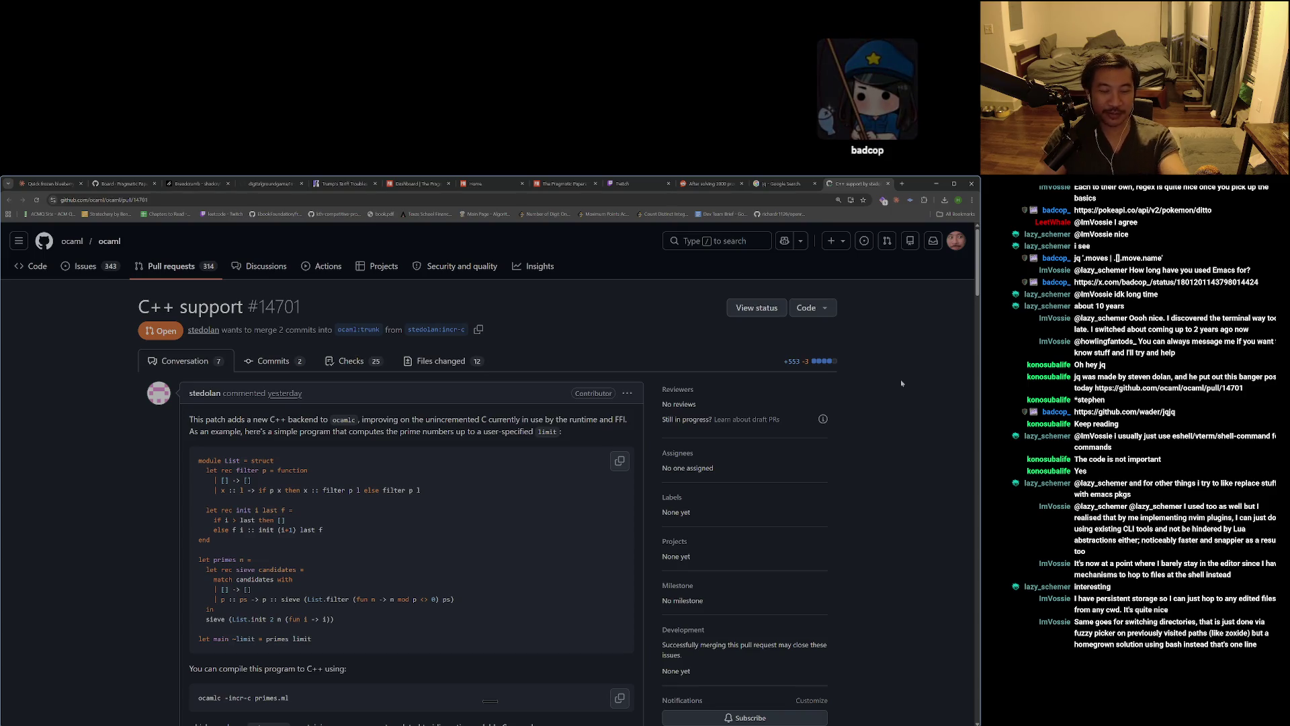
Open File Explorer beside the browser, cycle through the browser tabs back to the PR, then close it.
{"action": "key", "text": "super+e"}
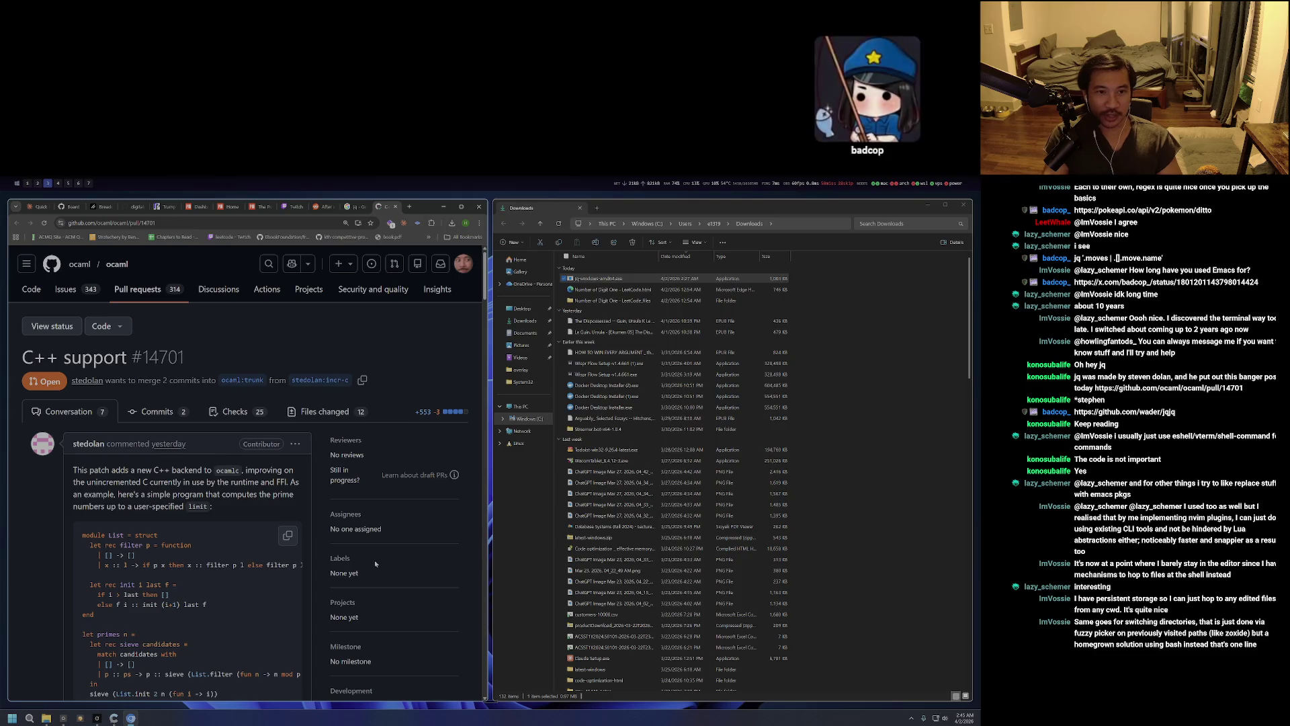
{"action": "left_click", "coordinate": [165, 206]}
{"action": "left_click", "coordinate": [135, 207]}
{"action": "left_click", "coordinate": [196, 208]}
{"action": "left_click", "coordinate": [227, 207]}
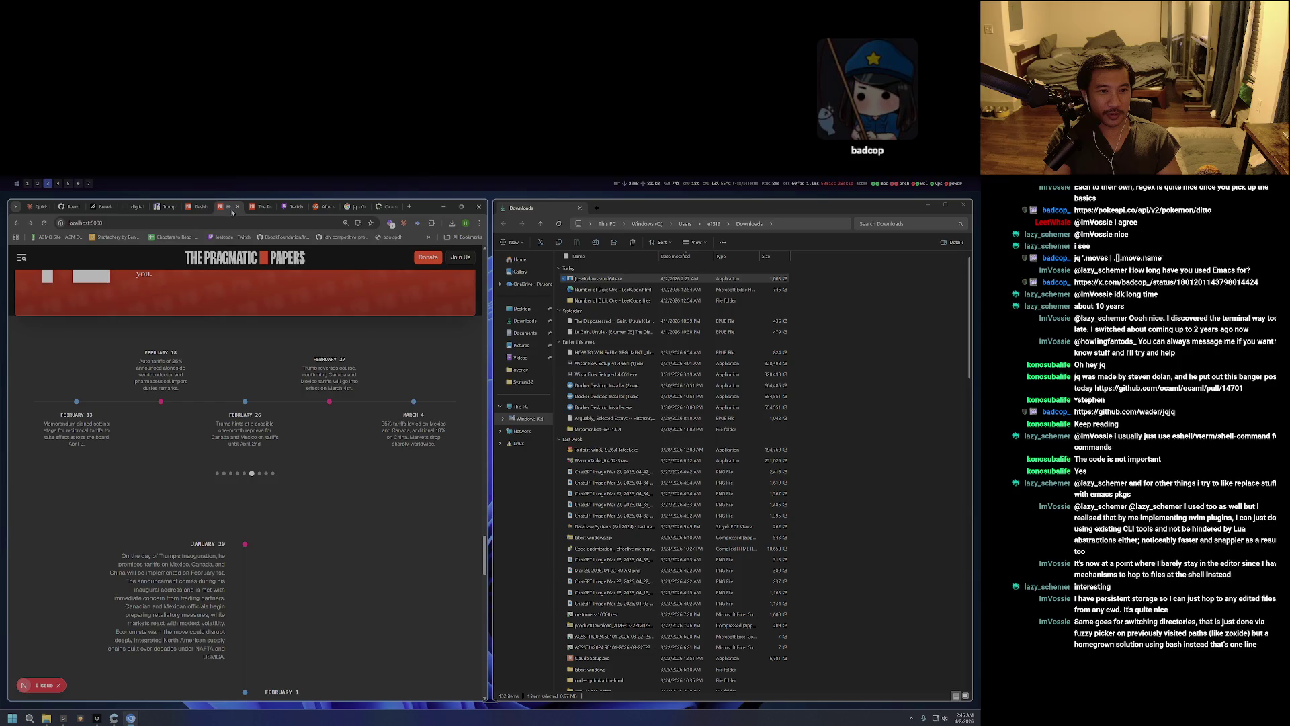
{"action": "scroll", "coordinate": [300, 578], "scroll_direction": "down", "scroll_amount": 3}
{"action": "left_click", "coordinate": [386, 207]}
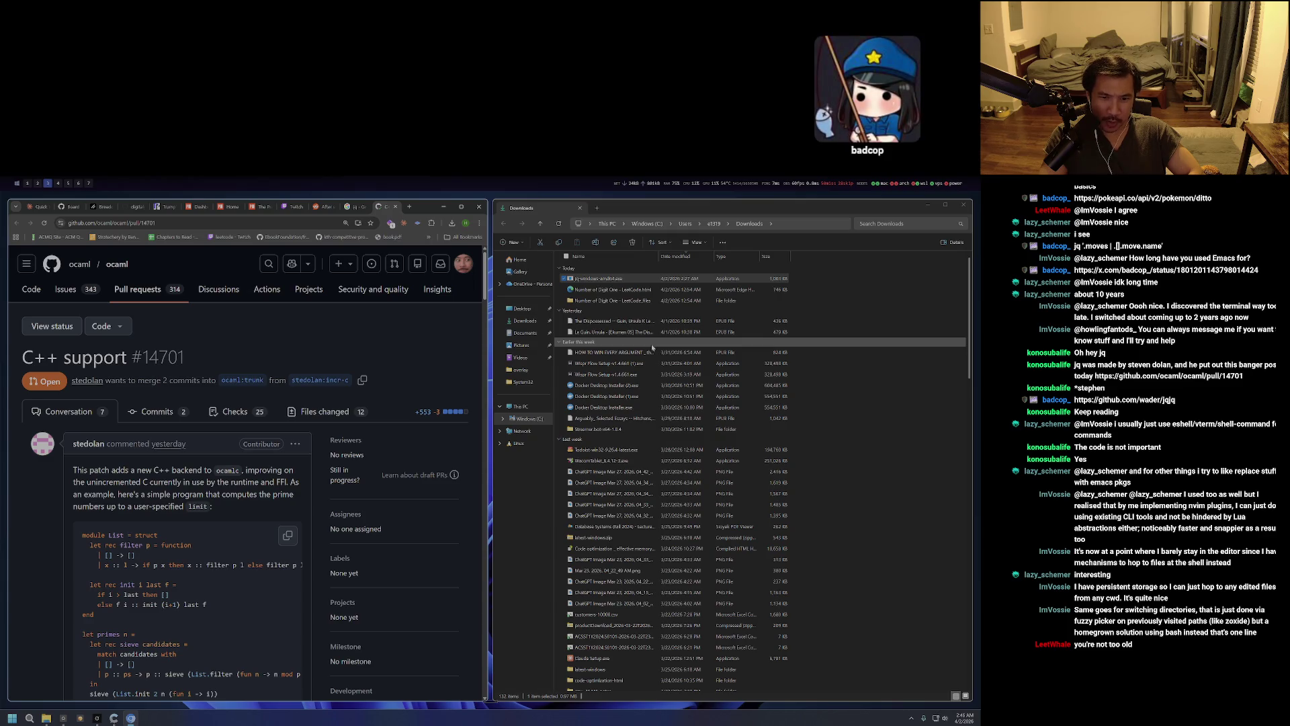
{"action": "key", "text": "alt+F4"}
In a new tab, search Google for 'quine', then refine the query to 'quine program'.
{"action": "key", "text": "ctrl+t"}
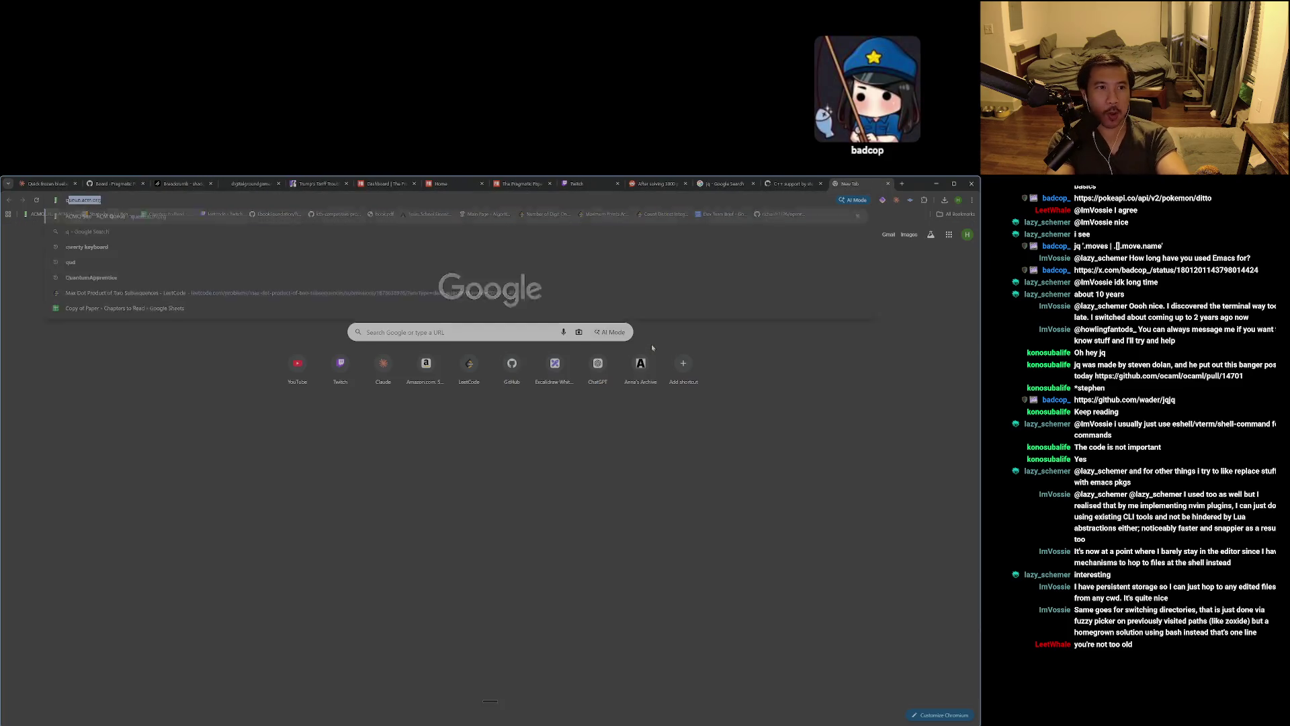
{"action": "type", "text": "quine"}
{"action": "key", "text": "Return"}
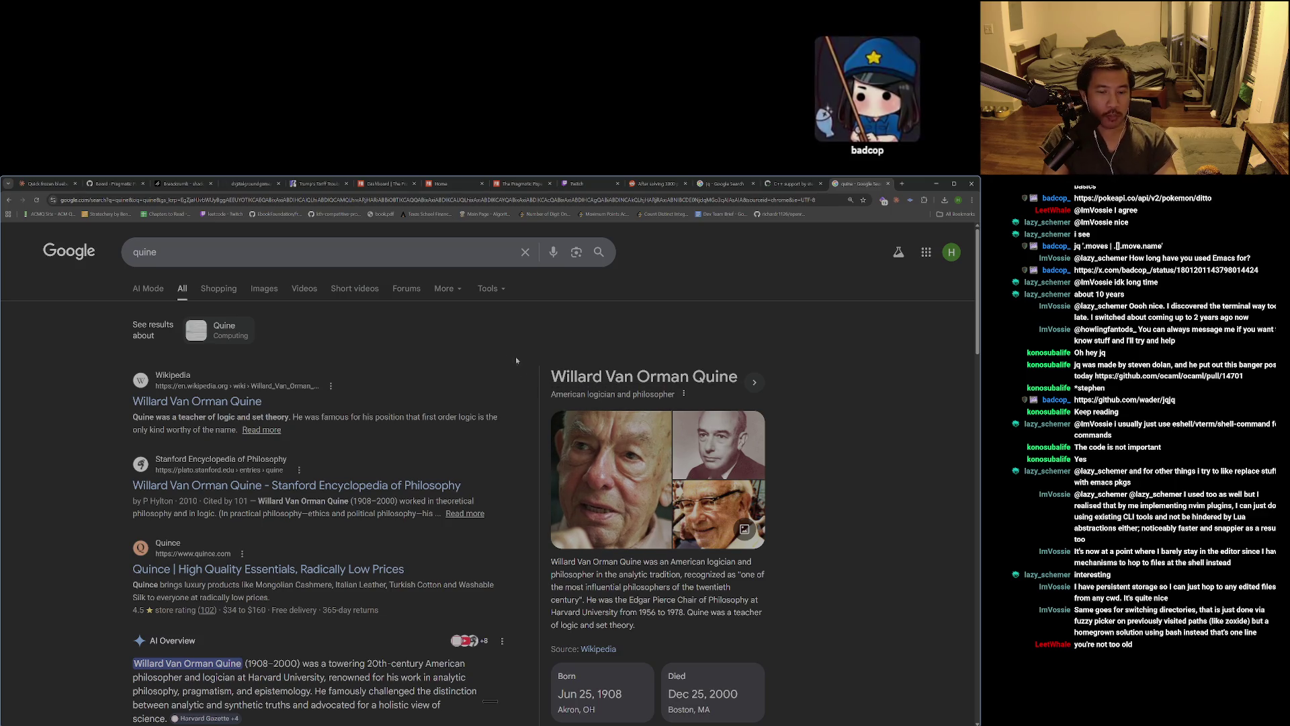
{"action": "left_click", "coordinate": [211, 252]}
{"action": "type", "text": "por"}
{"action": "key", "text": "BackSpace"}
{"action": "key", "text": "BackSpace"}
{"action": "type", "text": "rogram"}
{"action": "key", "text": "Return"}
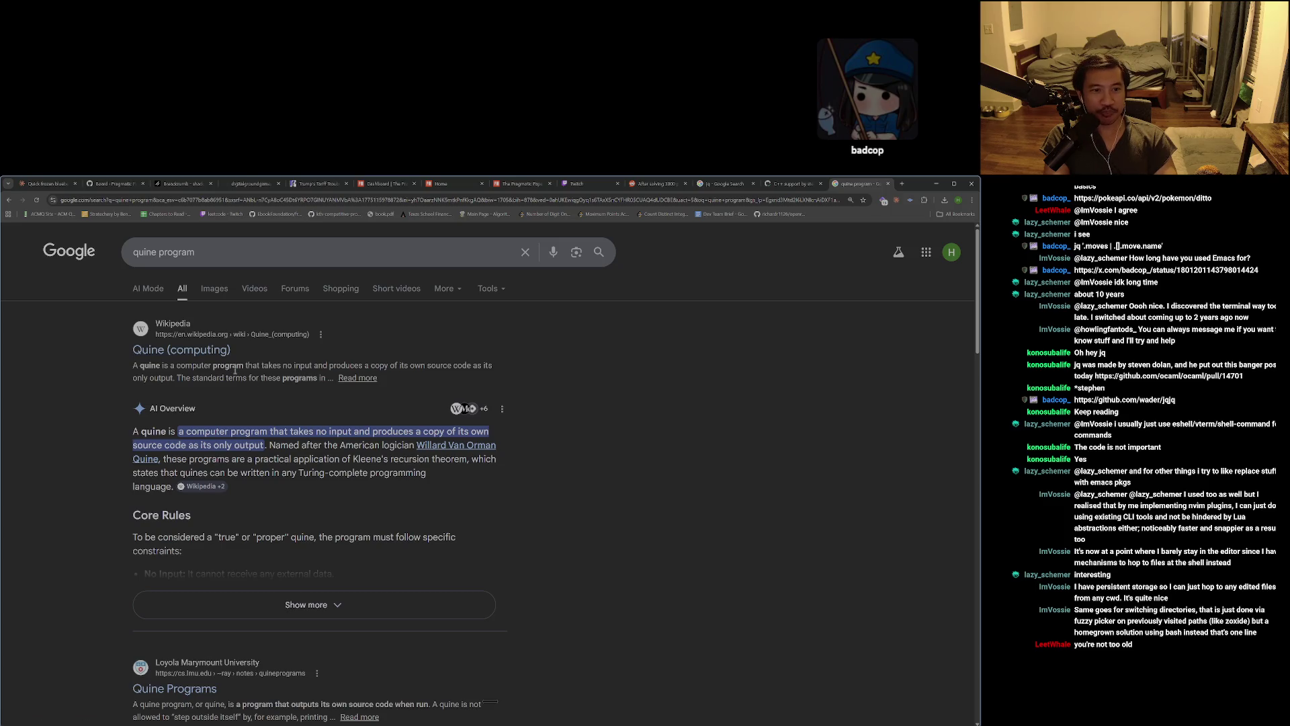
Open the Wikipedia Quine (computing) article, then return to the search results.
{"action": "left_click", "coordinate": [222, 356]}
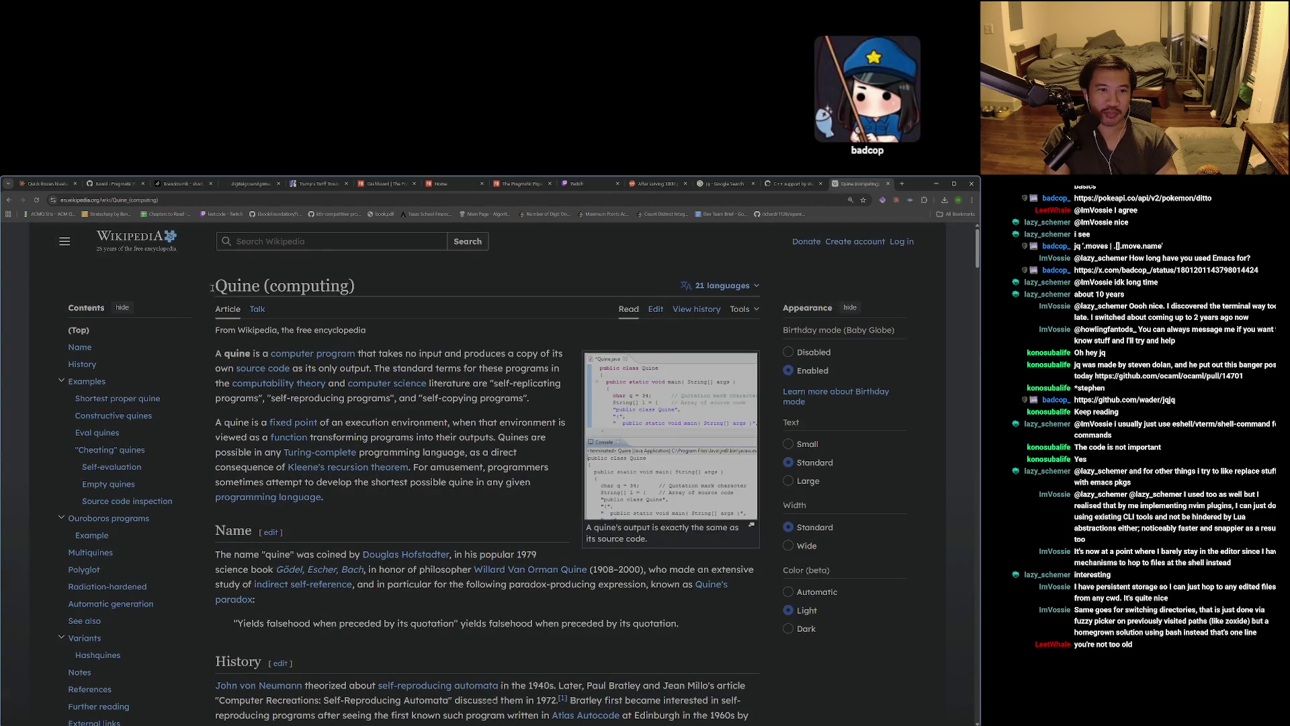
{"action": "left_click", "coordinate": [8, 200]}
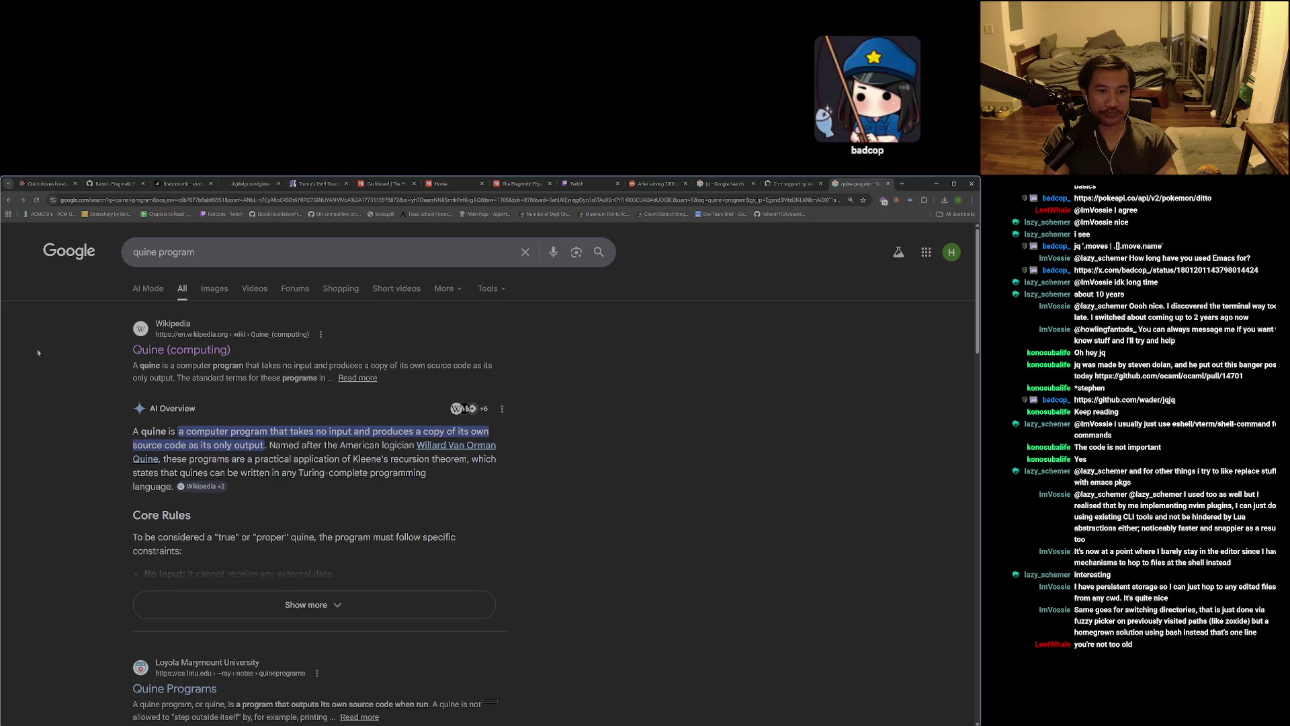
{"action": "scroll", "coordinate": [26, 369], "scroll_direction": "down", "scroll_amount": 2}
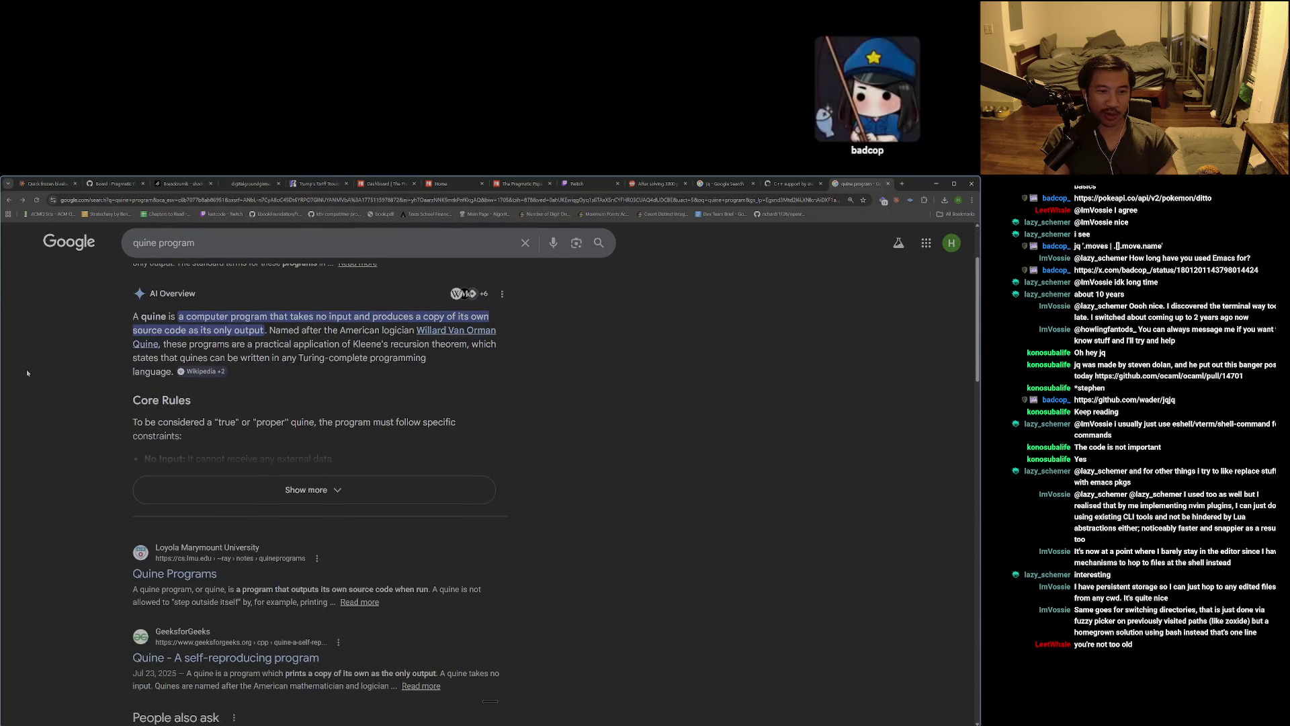
Expand the full AI Overview about quines.
{"action": "scroll", "coordinate": [26, 369], "scroll_direction": "up", "scroll_amount": 1}
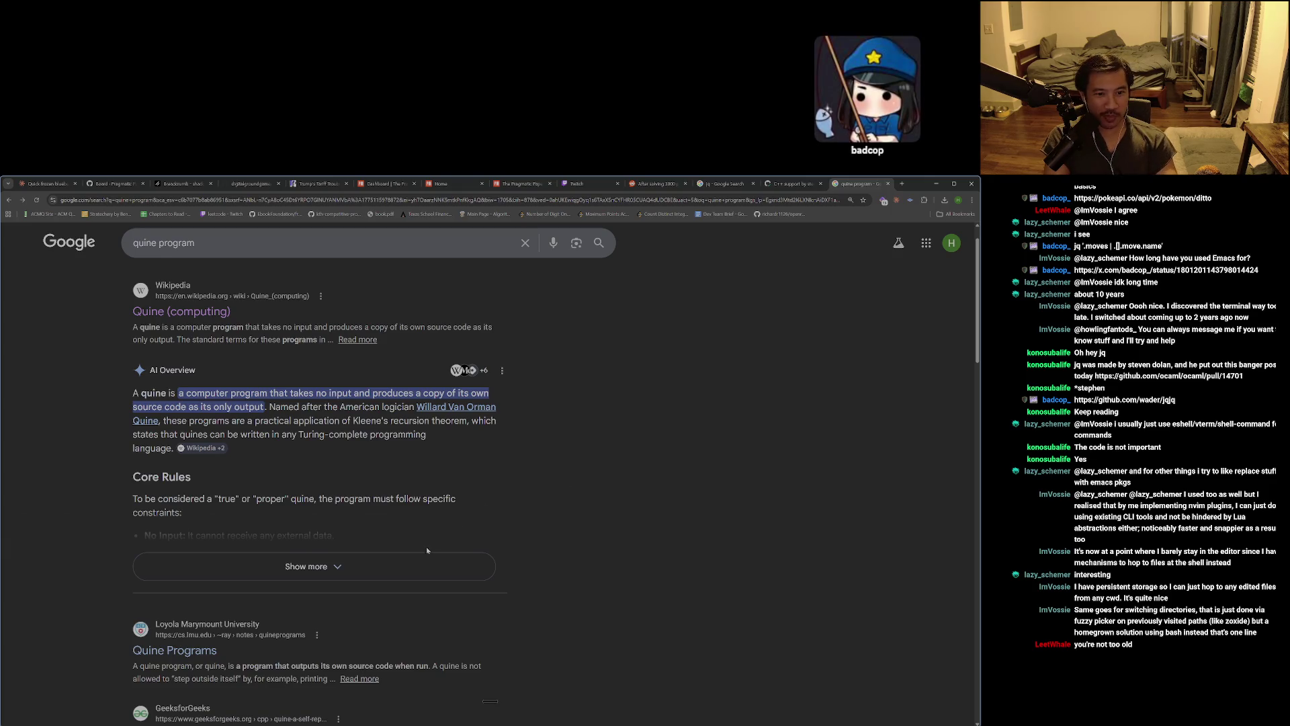
{"action": "left_click", "coordinate": [438, 561]}
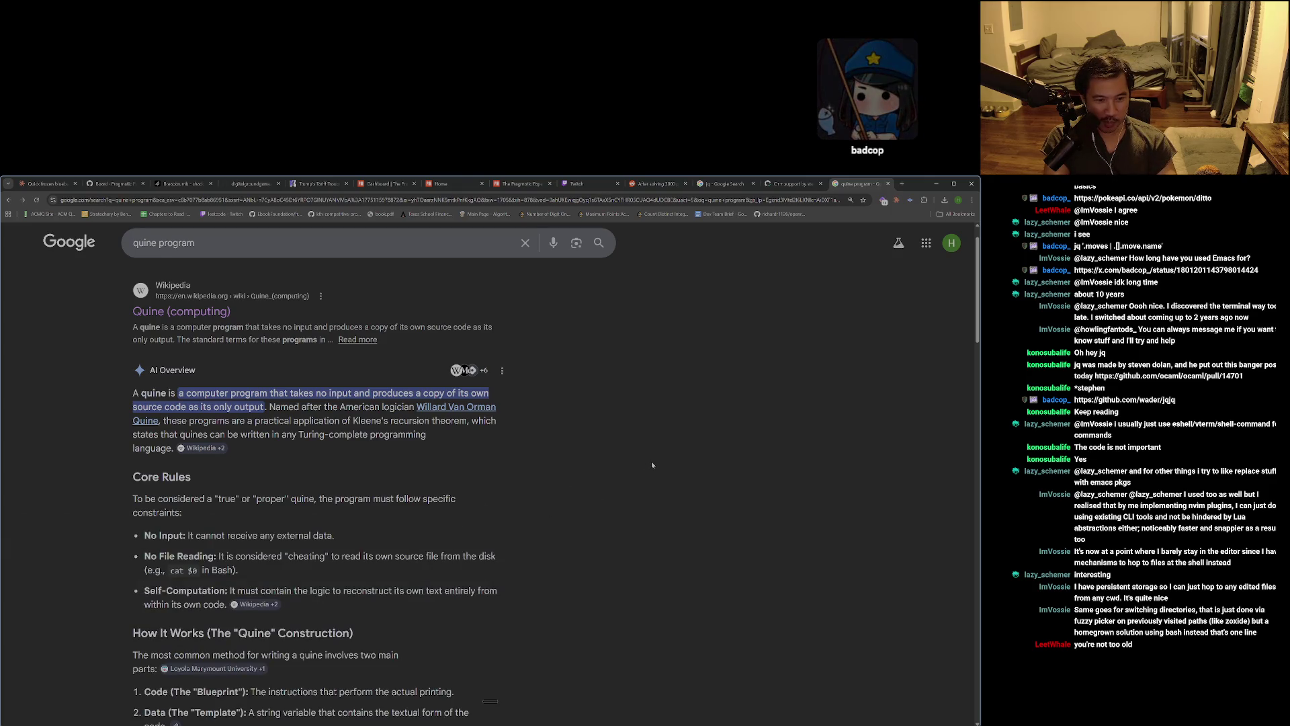
{"action": "scroll", "coordinate": [651, 462], "scroll_direction": "down", "scroll_amount": 2}
{"action": "scroll", "coordinate": [651, 464], "scroll_direction": "up", "scroll_amount": 1}
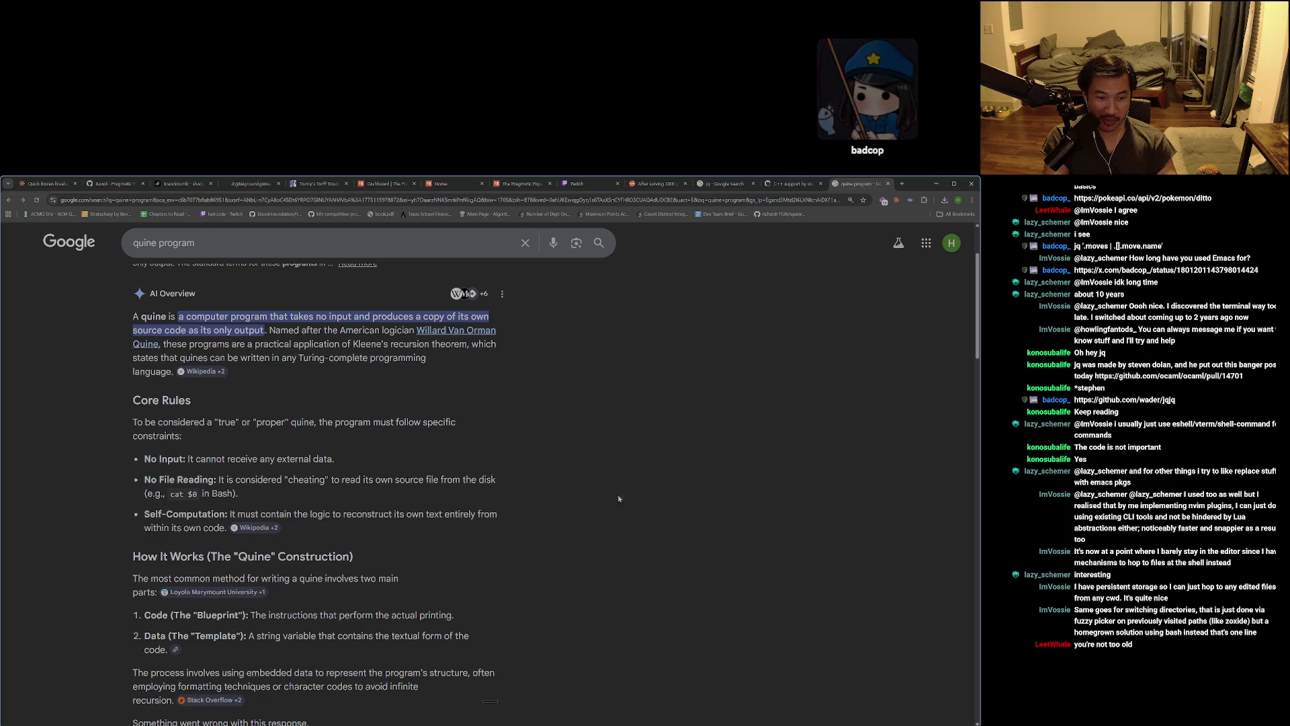
Reveal the answer to 'What is the shortest quine?' and select its JavaScript code.
{"action": "scroll", "coordinate": [497, 500], "scroll_direction": "down", "scroll_amount": 5}
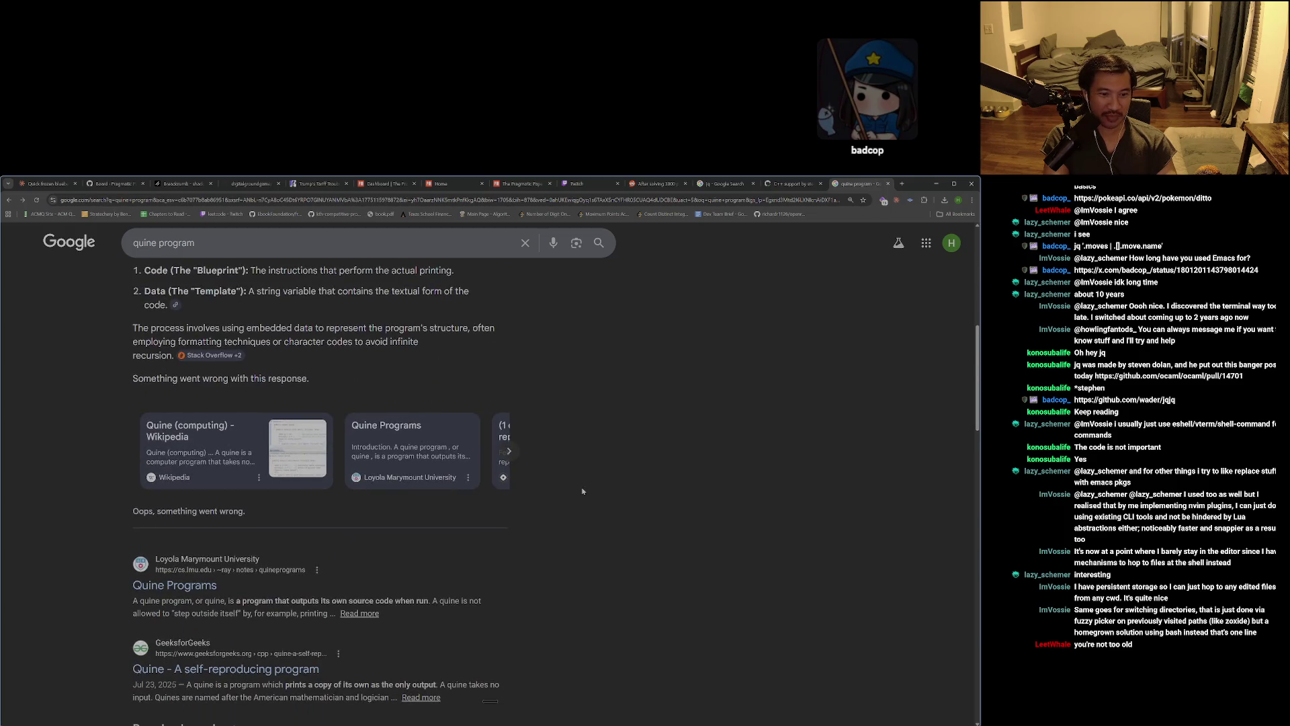
{"action": "scroll", "coordinate": [582, 492], "scroll_direction": "down", "scroll_amount": 1}
{"action": "scroll", "coordinate": [583, 491], "scroll_direction": "down", "scroll_amount": 1}
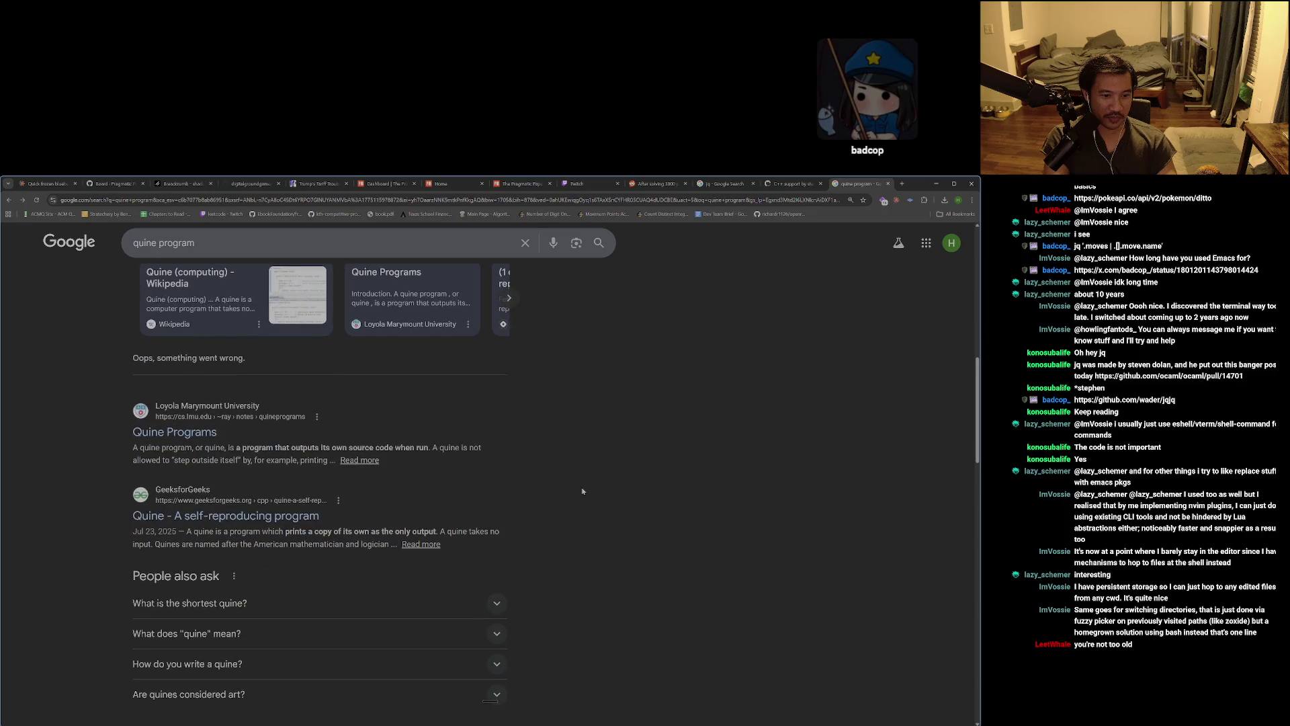
{"action": "left_click", "coordinate": [323, 609]}
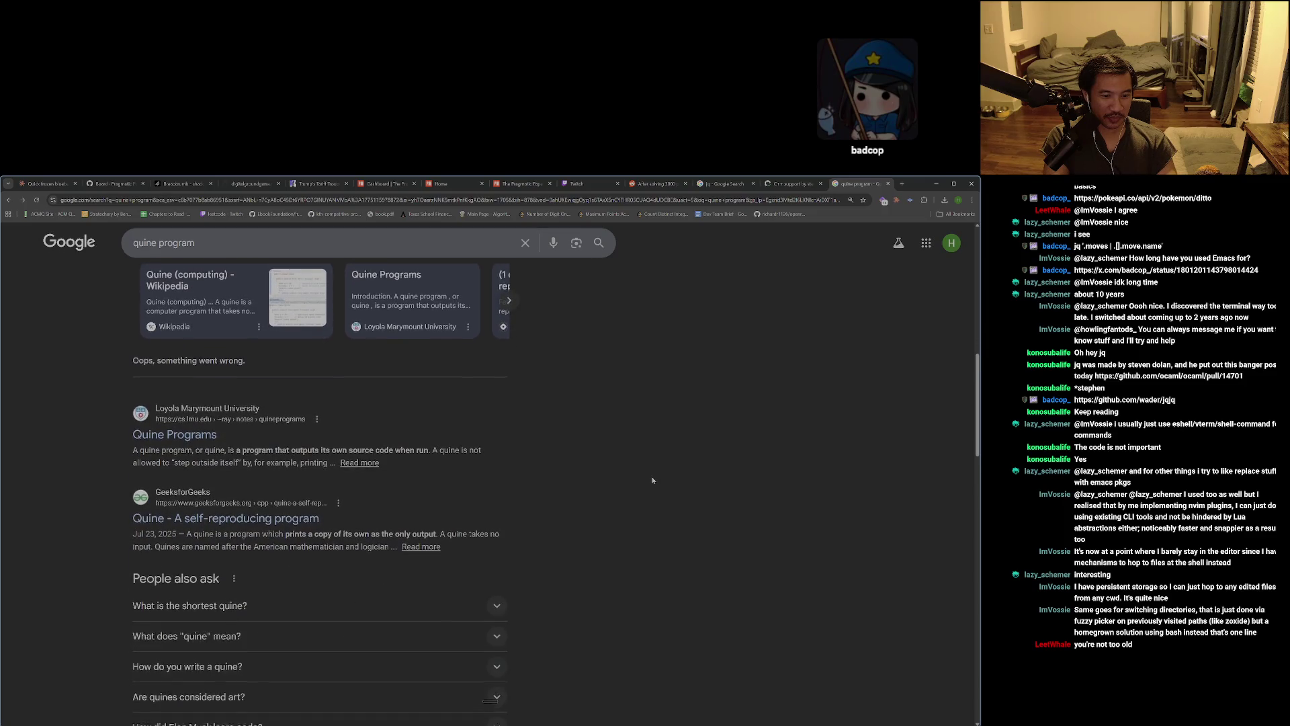
{"action": "scroll", "coordinate": [371, 624], "scroll_direction": "down", "scroll_amount": 1}
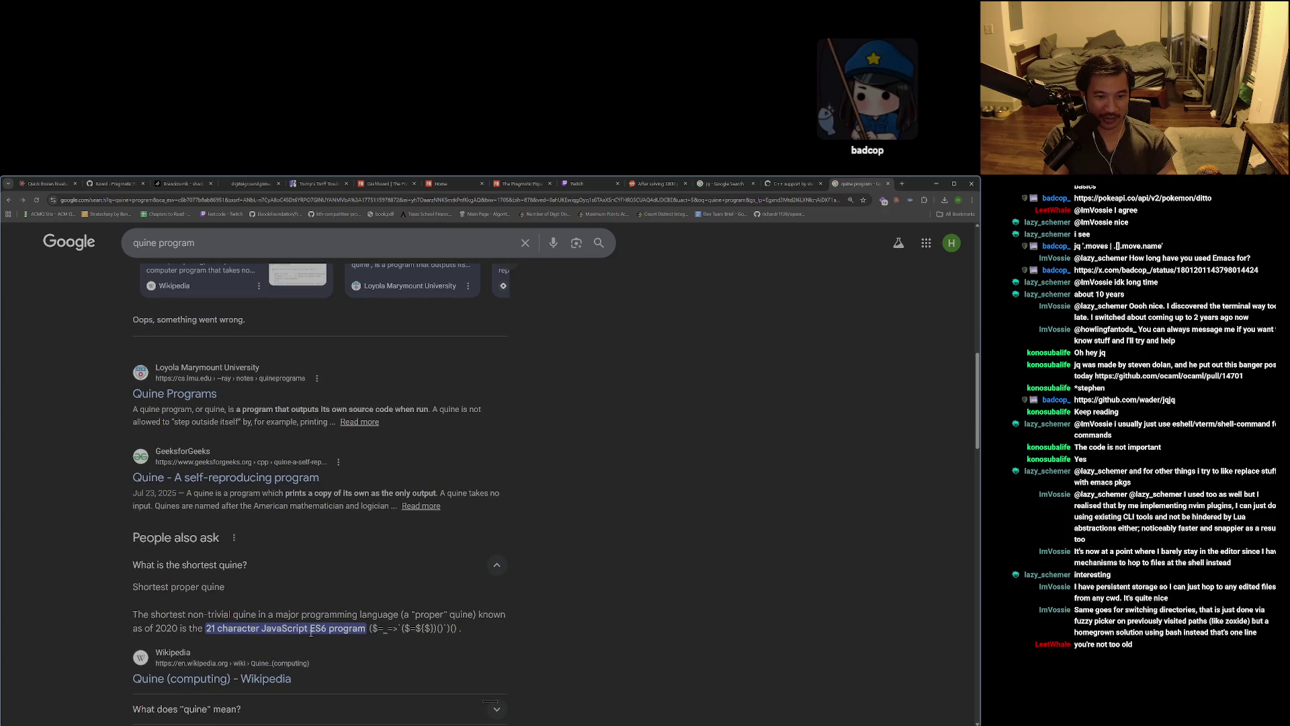
{"action": "left_click_drag", "start_coordinate": [382, 629], "coordinate": [476, 632]}
{"action": "left_click", "coordinate": [475, 632]}
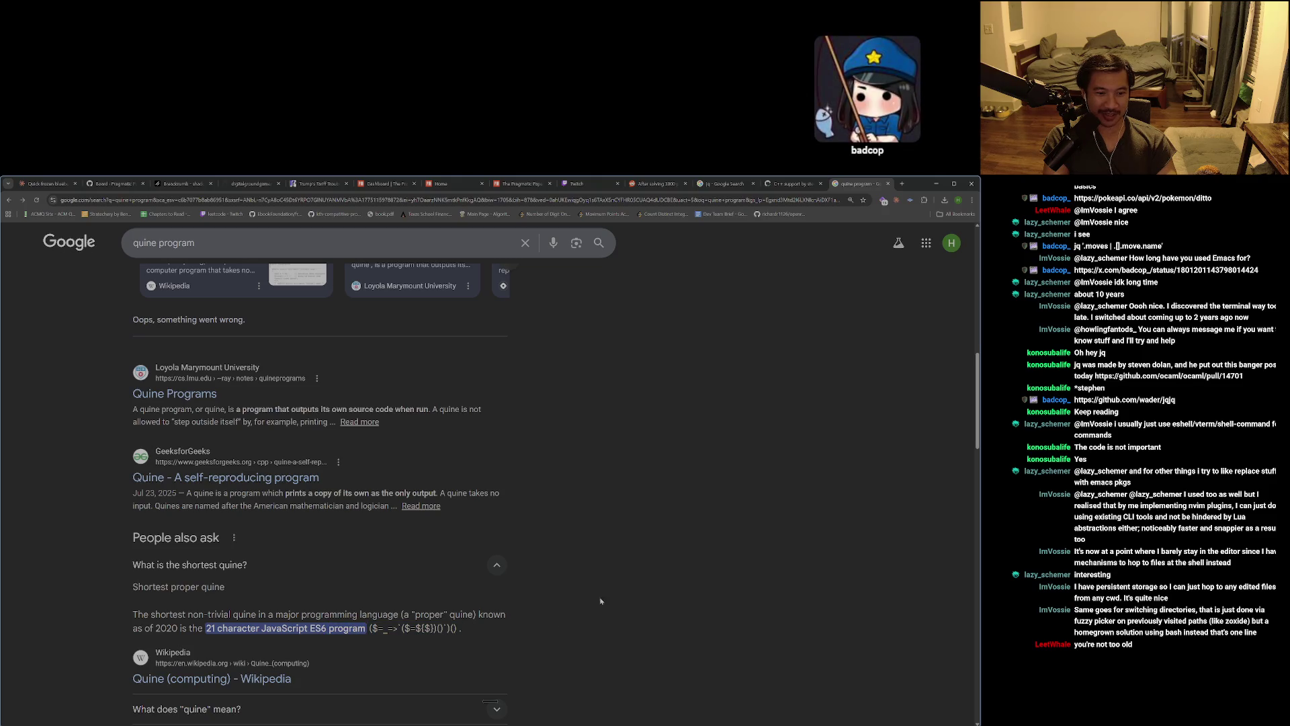
Scroll back to the top of the results and close the quine search tab.
{"action": "scroll", "coordinate": [605, 598], "scroll_direction": "up", "scroll_amount": 3}
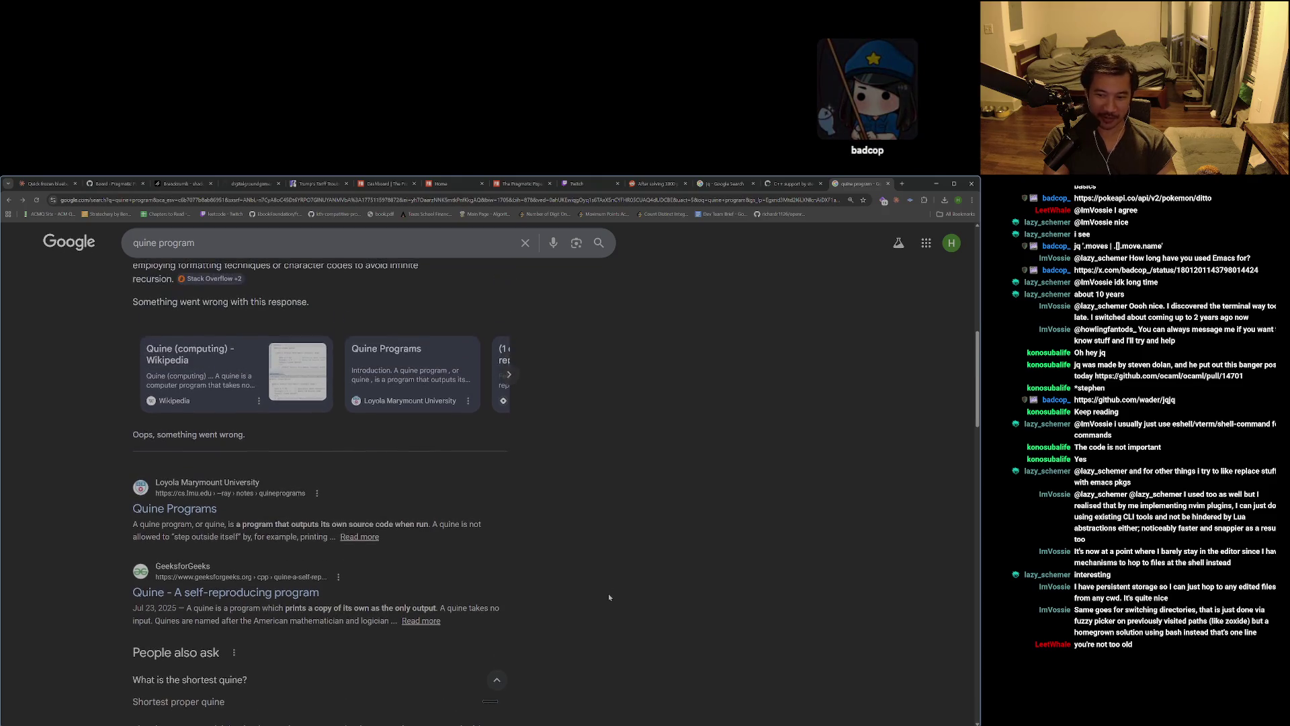
{"action": "scroll", "coordinate": [607, 594], "scroll_direction": "up", "scroll_amount": 1}
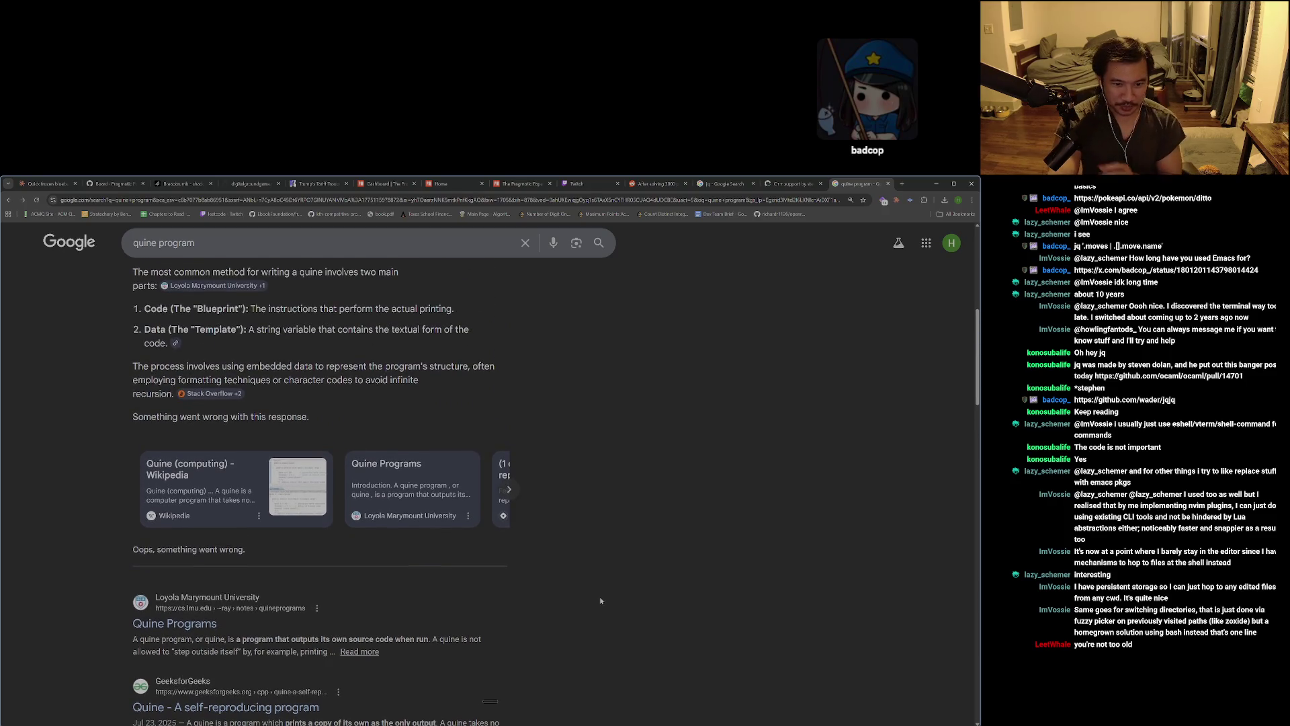
{"action": "scroll", "coordinate": [579, 625], "scroll_direction": "up", "scroll_amount": 6}
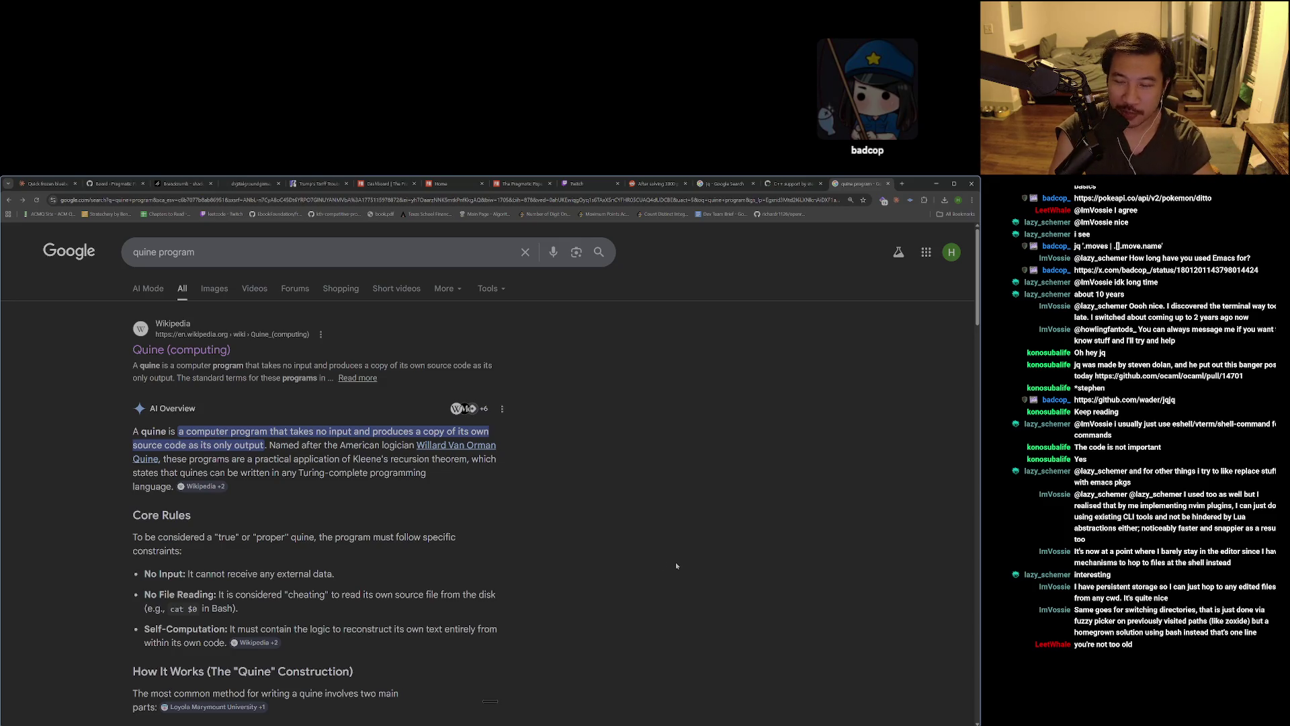
{"action": "key", "text": "ctrl+w"}
Close the kwargs Python search and preview the Top 50 Linux Commands image result.
{"action": "key", "text": "alt+1"}
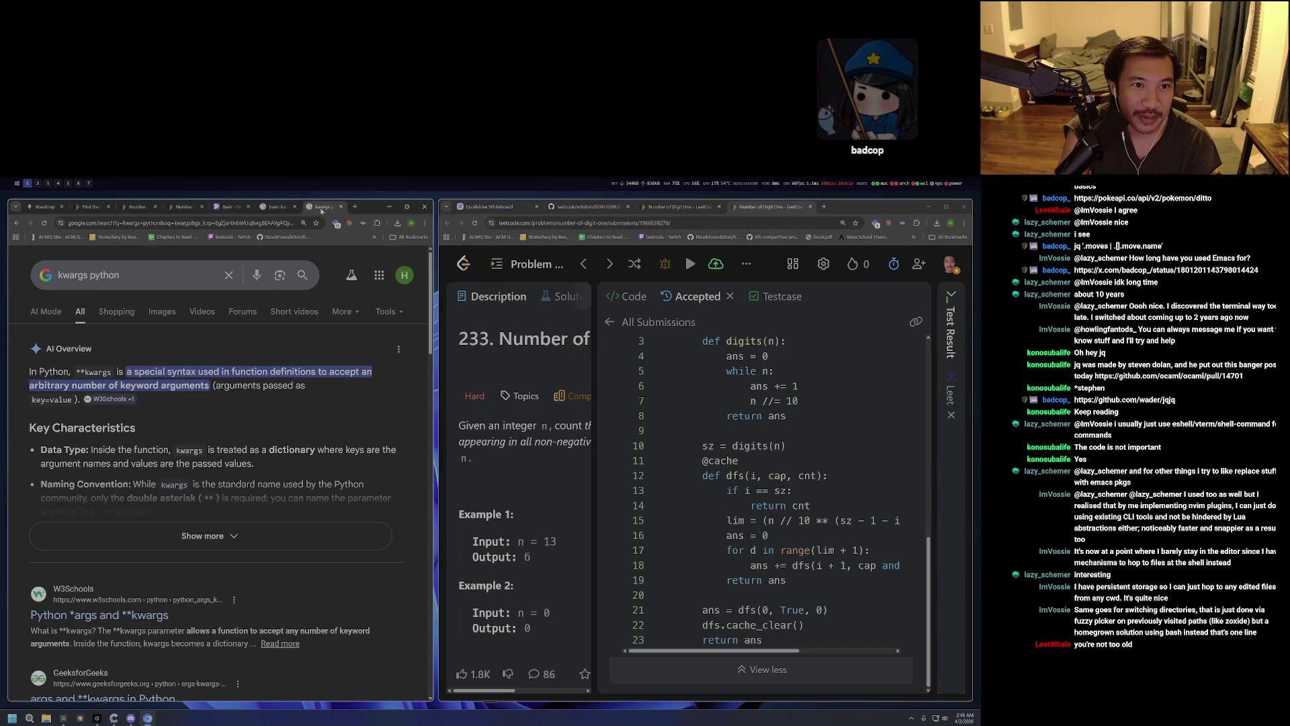
{"action": "key", "text": "ctrl+w"}
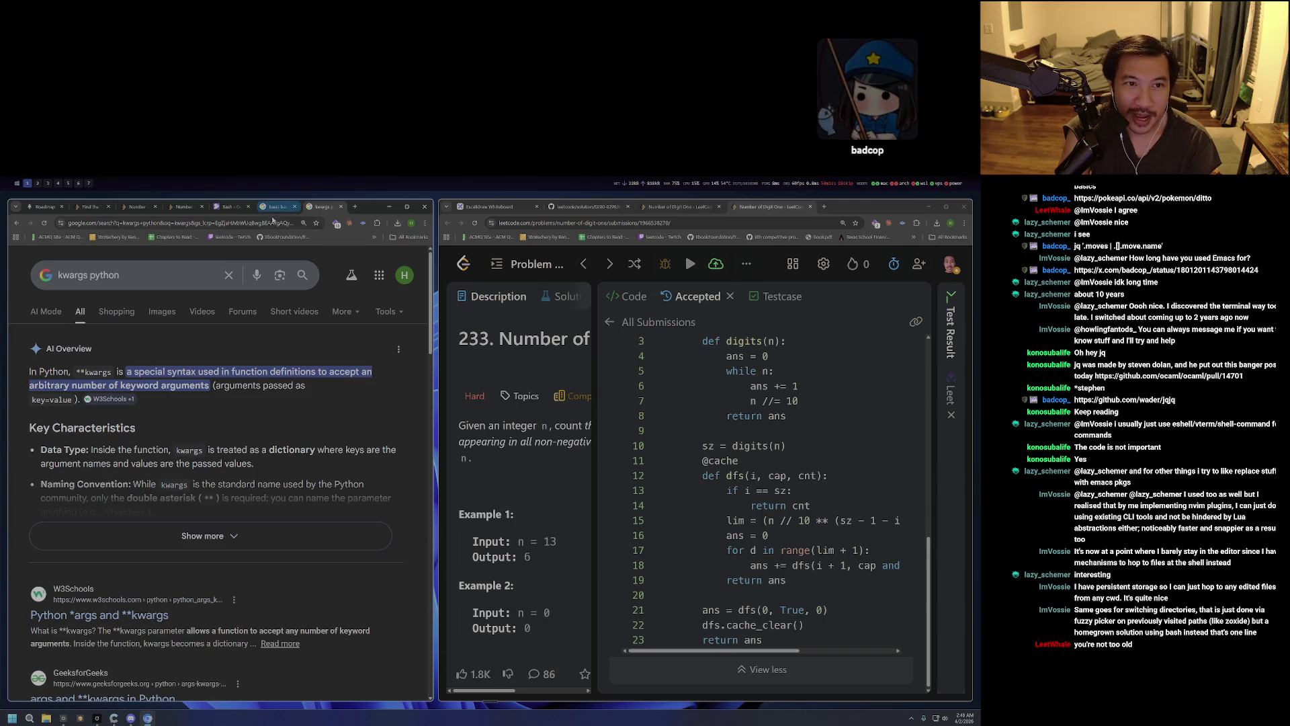
{"action": "left_click", "coordinate": [319, 207]}
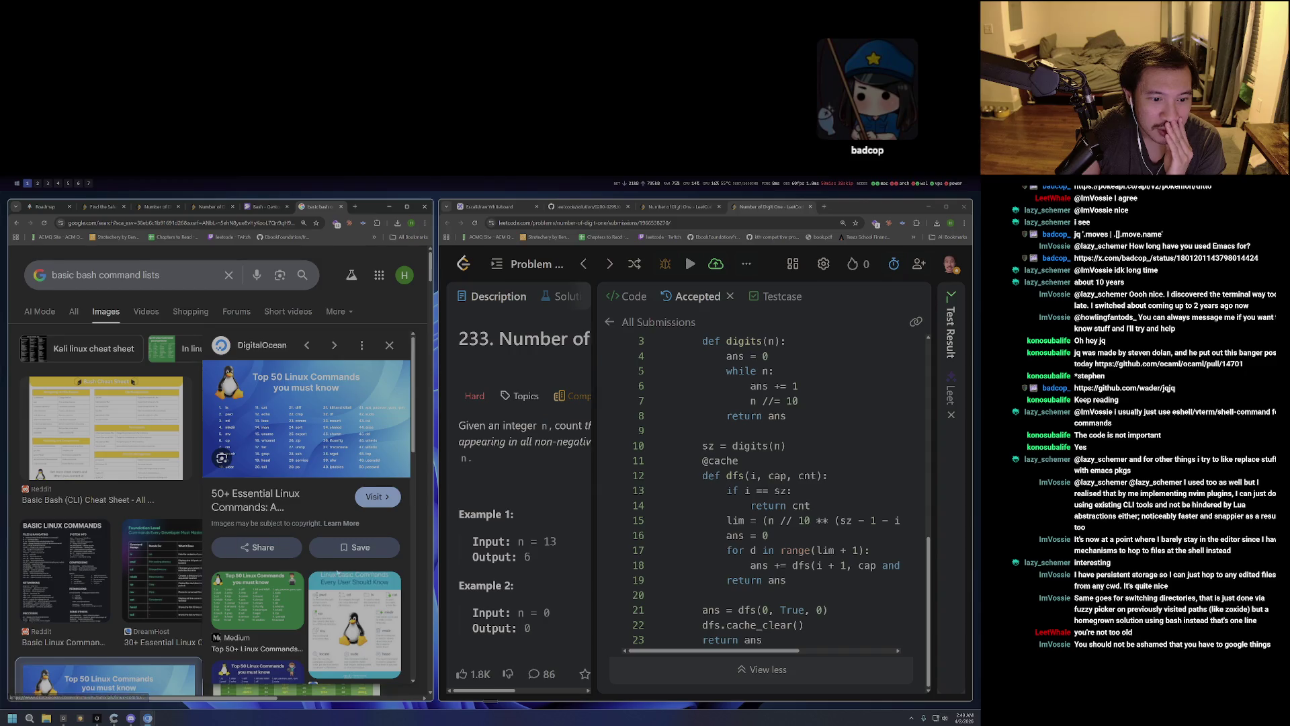
{"action": "left_click", "coordinate": [258, 605]}
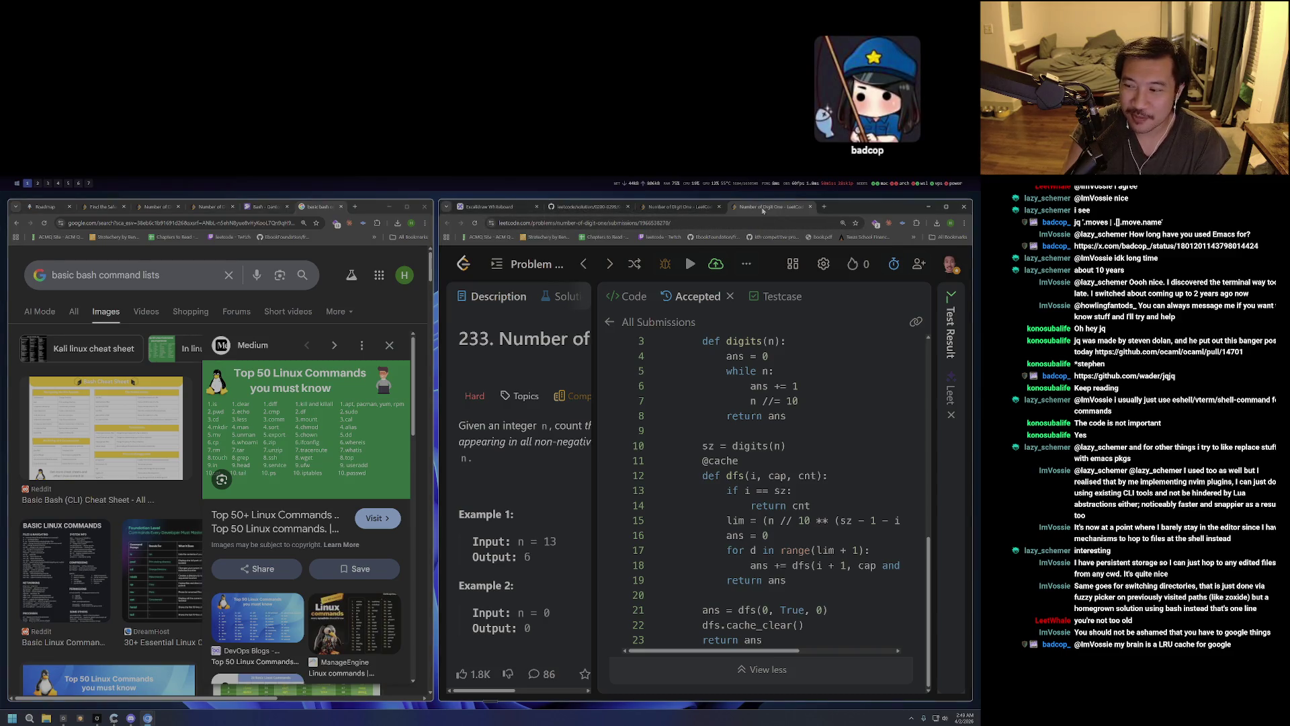
Look through the GitHub solution and Excalidraw tabs, ending on the Python LeetCode submission.
{"action": "left_click", "coordinate": [697, 212]}
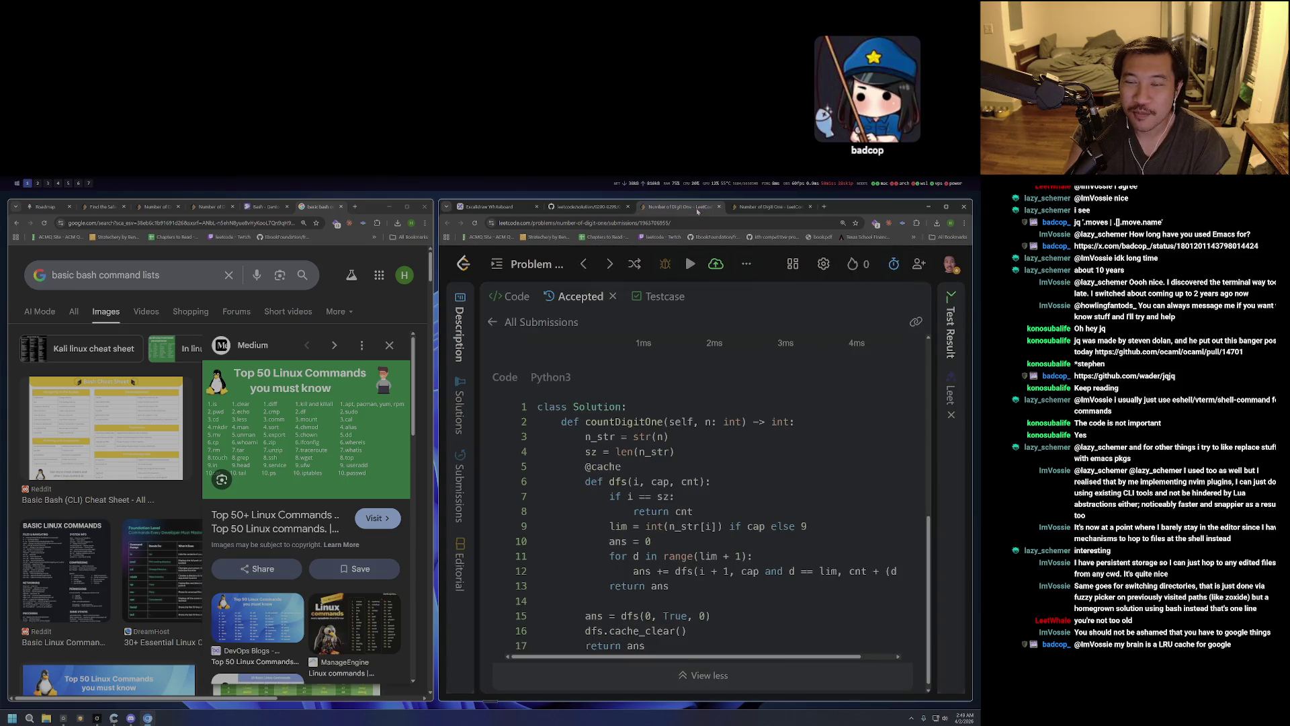
{"action": "left_click", "coordinate": [595, 209]}
{"action": "left_click", "coordinate": [491, 207]}
{"action": "left_click", "coordinate": [584, 207]}
{"action": "left_click", "coordinate": [740, 210]}
{"action": "left_click", "coordinate": [742, 209]}
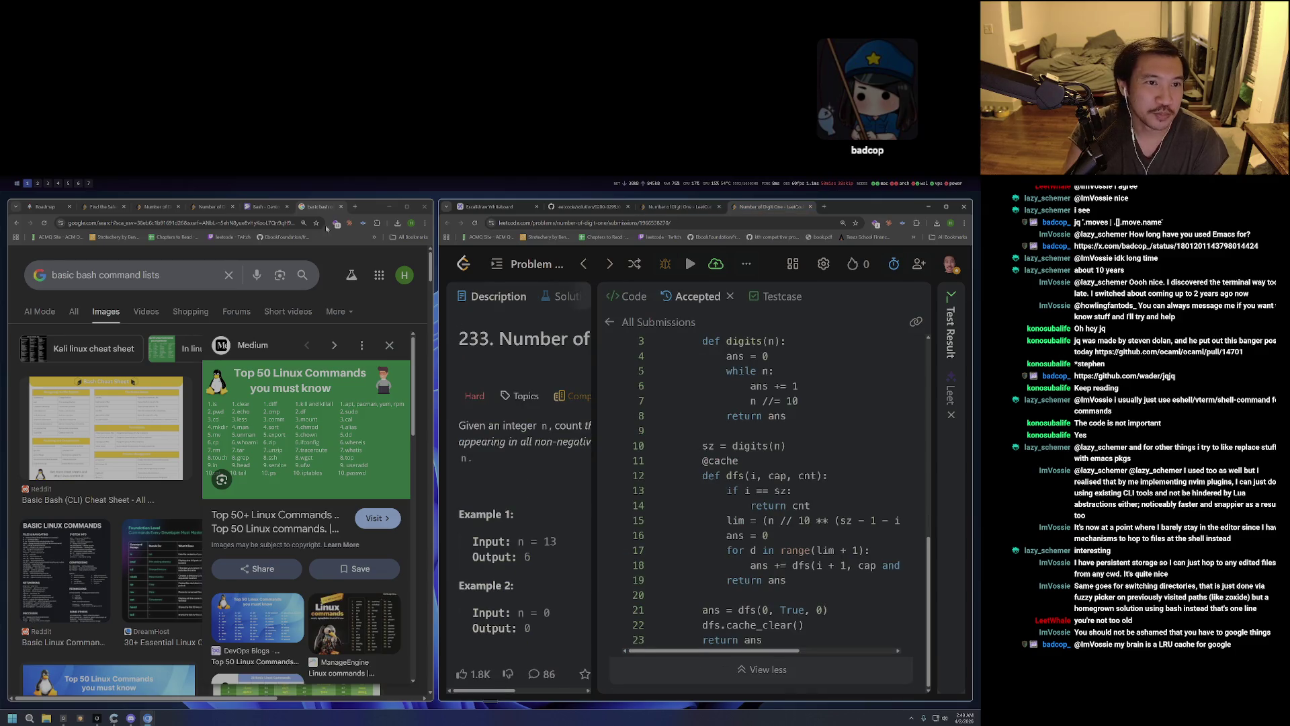
Close the basic bash image search and Bash wiki tabs, then start a fresh tab.
{"action": "left_click", "coordinate": [340, 206]}
{"action": "left_click", "coordinate": [287, 207]}
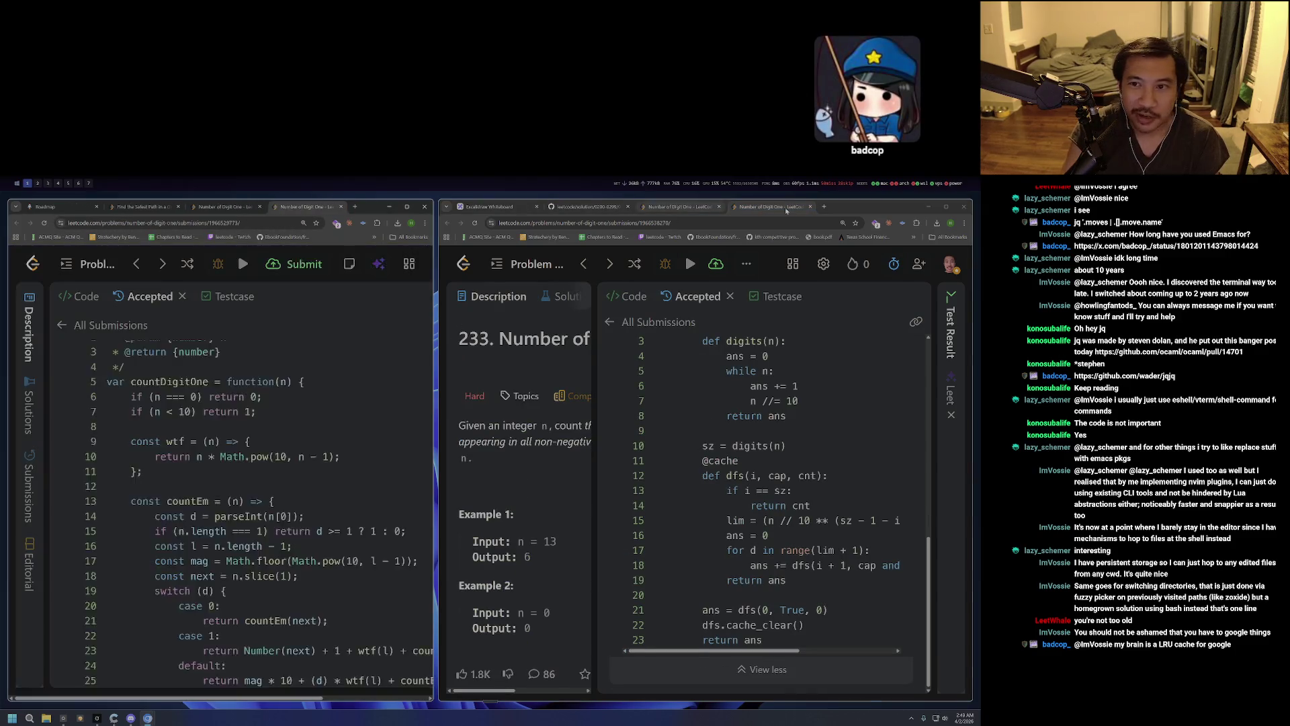
{"action": "left_click", "coordinate": [826, 208]}
Load twitch.tv, expand Followed Channels, and briefly view then close TimeEnjoyed's stream tab.
{"action": "type", "text": "twi"}
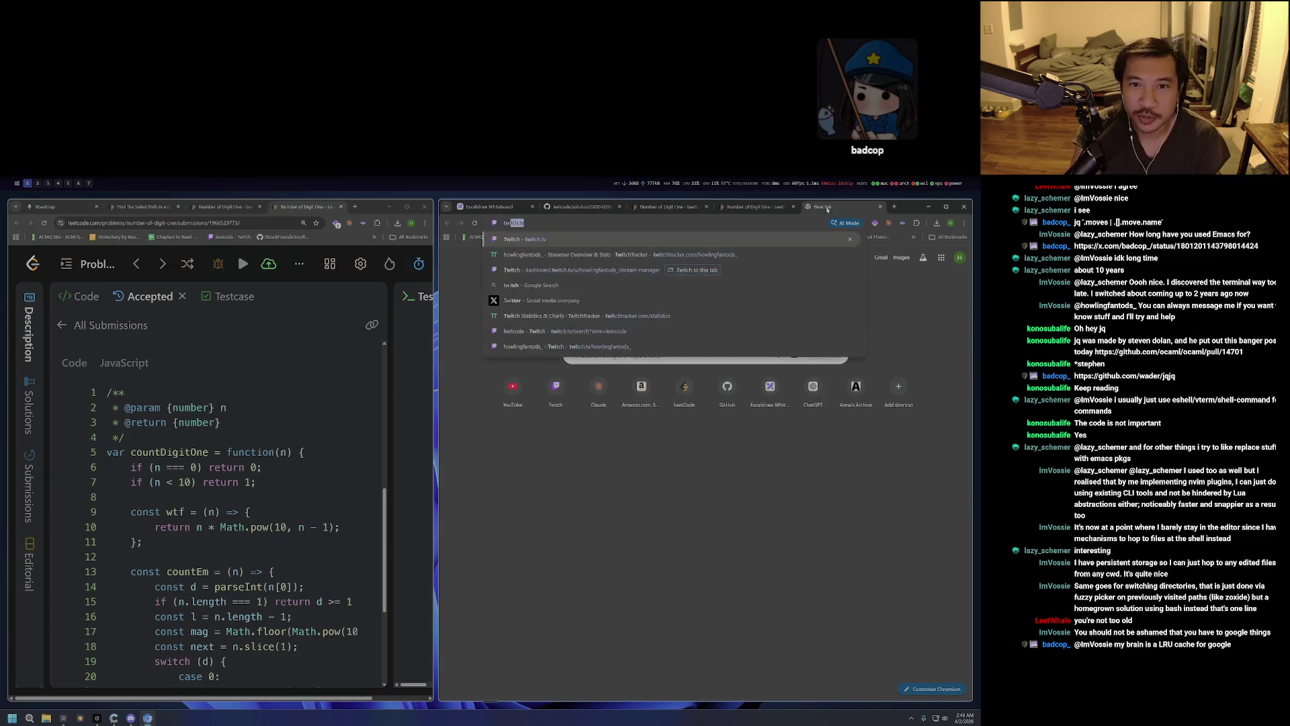
{"action": "key", "text": "Return"}
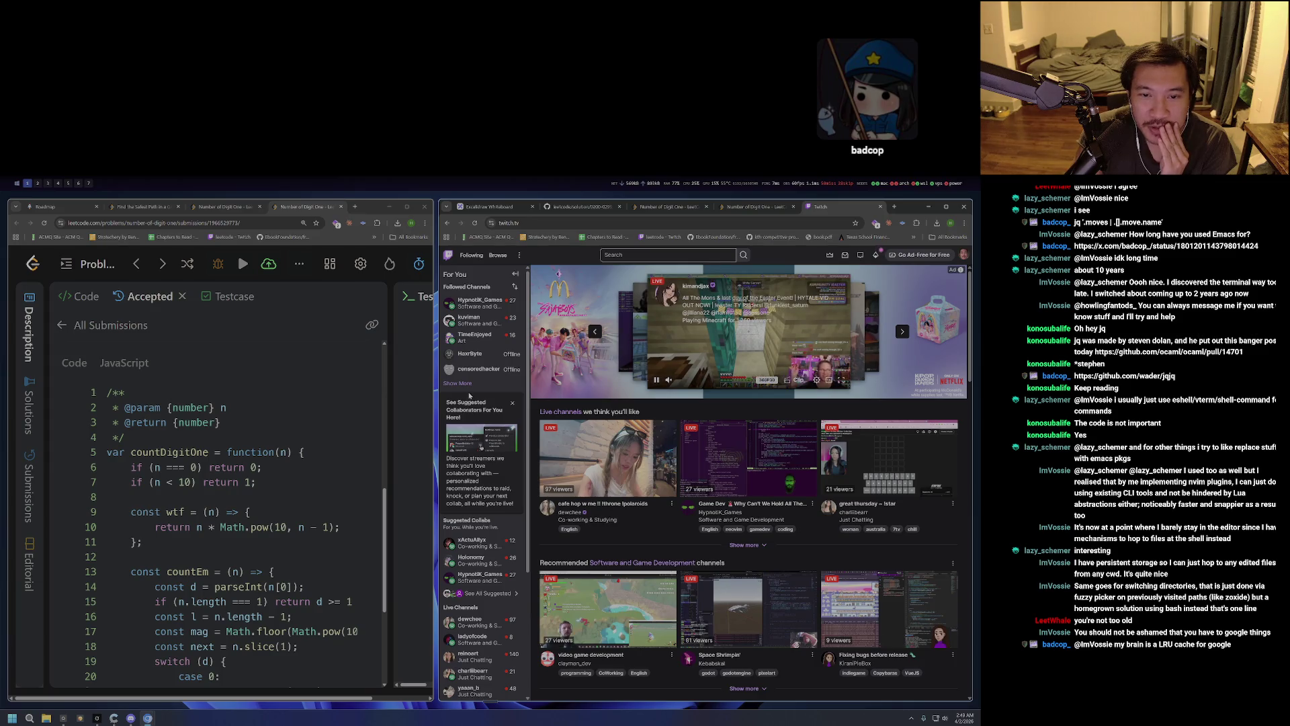
{"action": "left_click", "coordinate": [471, 383]}
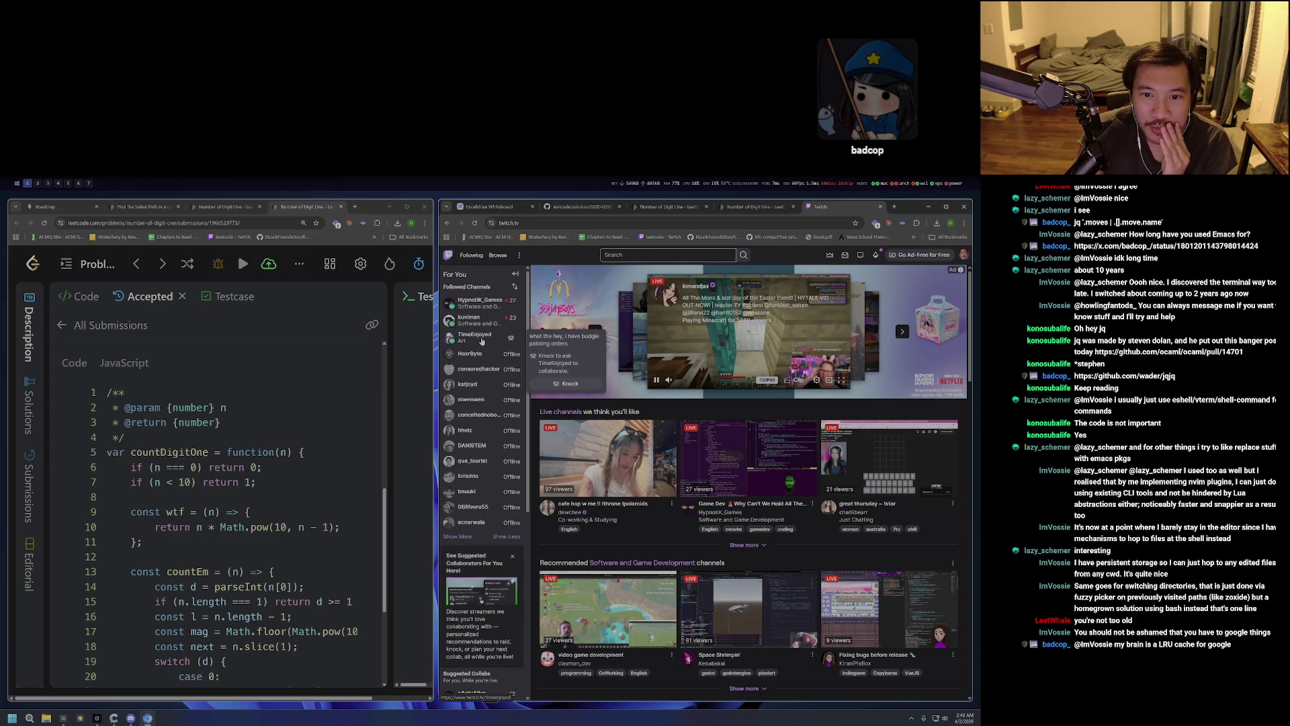
{"action": "middle_click", "coordinate": [482, 341]}
{"action": "left_click", "coordinate": [860, 207]}
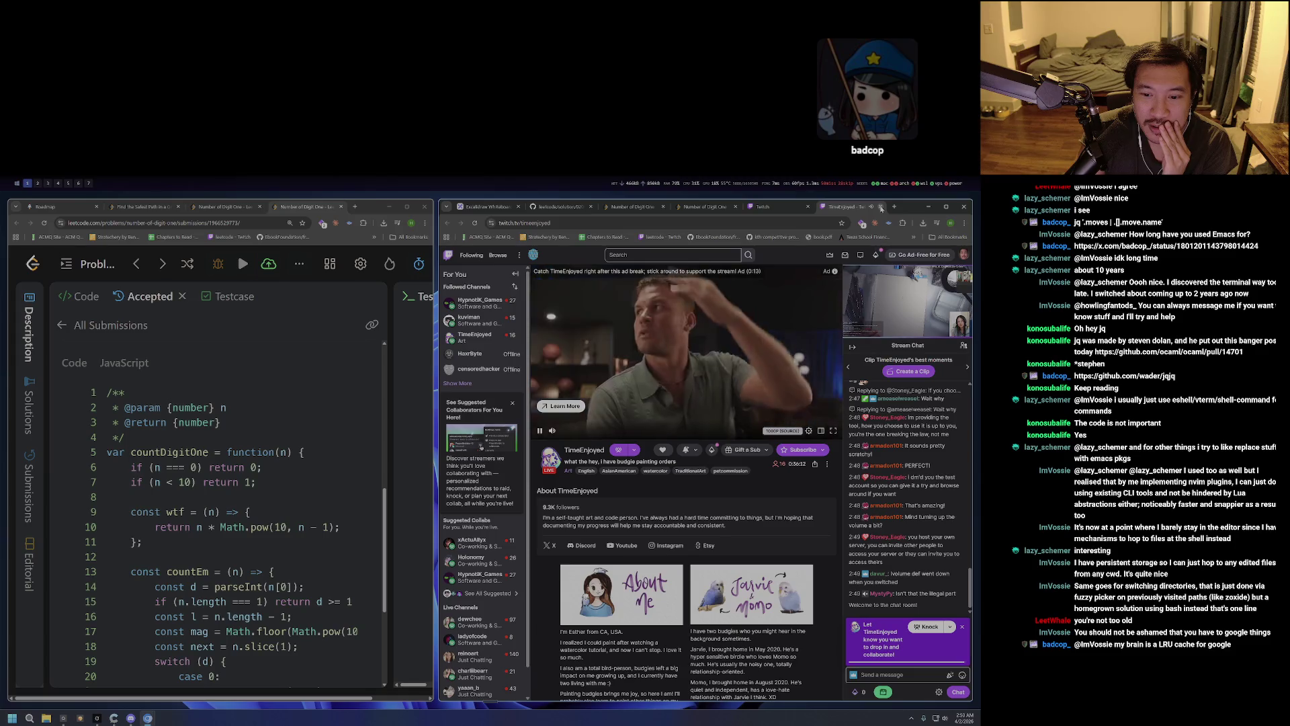
{"action": "left_click", "coordinate": [880, 207]}
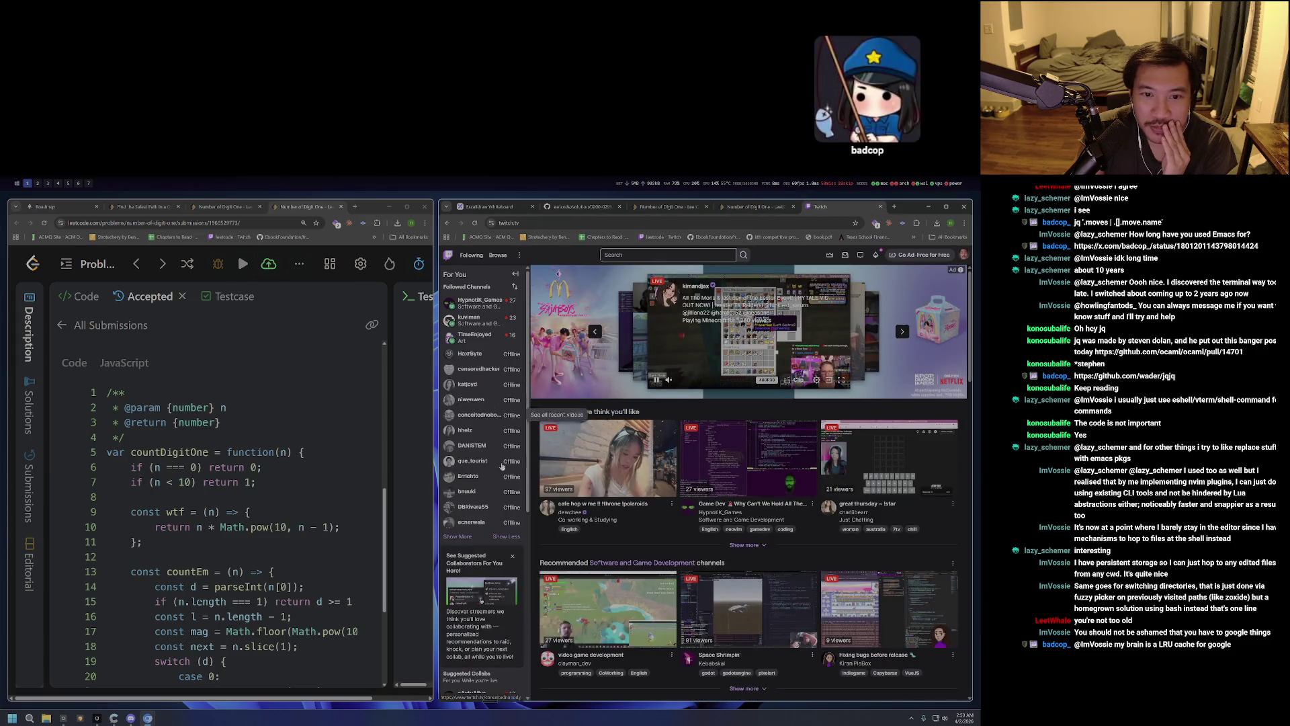
Open TimeEnjoyed's channel again in a background tab from the followed list.
{"action": "scroll", "coordinate": [503, 481], "scroll_direction": "down", "scroll_amount": 3}
{"action": "scroll", "coordinate": [504, 481], "scroll_direction": "up", "scroll_amount": 3}
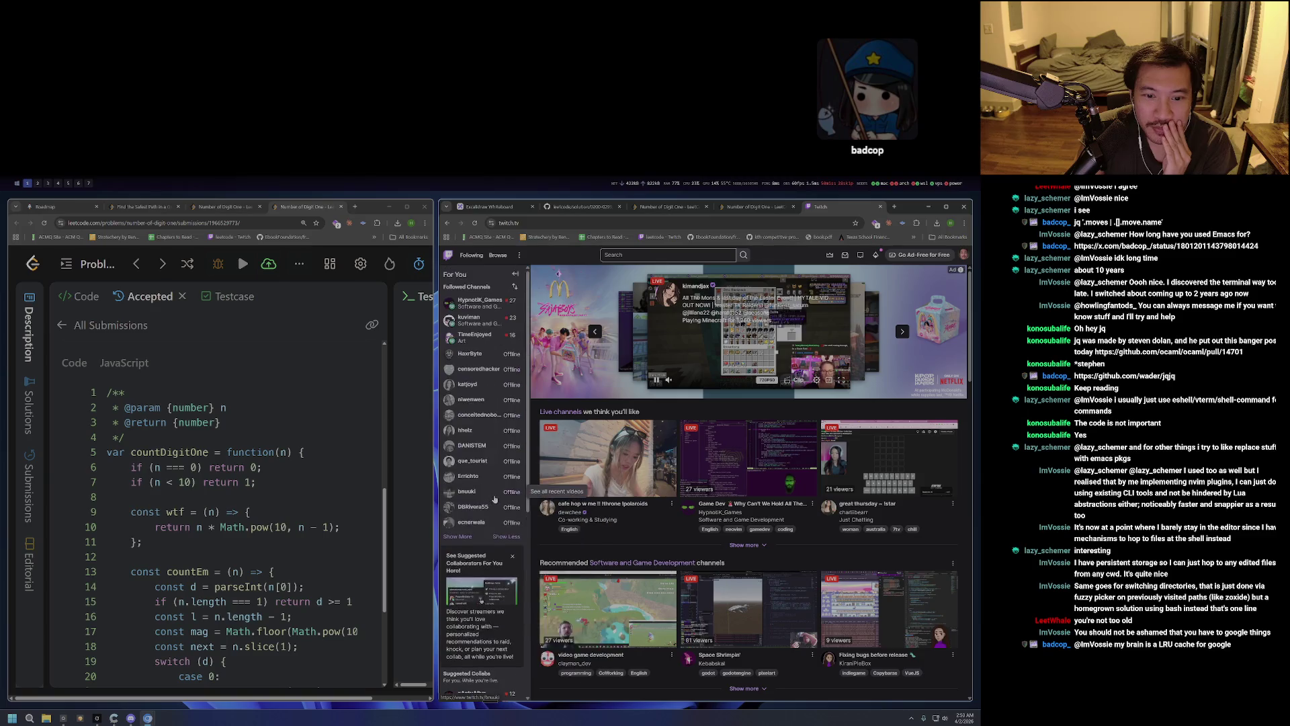
{"action": "mouse_move", "coordinate": [487, 344]}
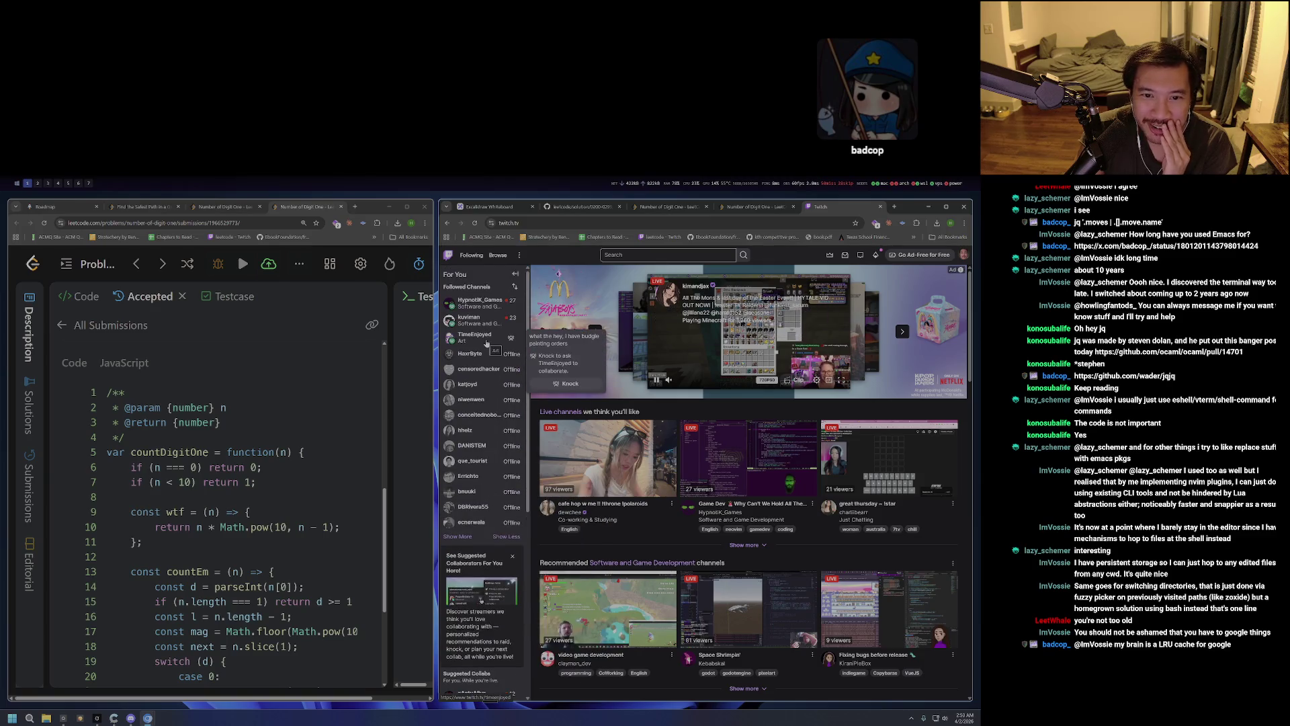
{"action": "middle_click", "coordinate": [487, 343]}
{"action": "scroll", "coordinate": [495, 436], "scroll_direction": "down", "scroll_amount": 4}
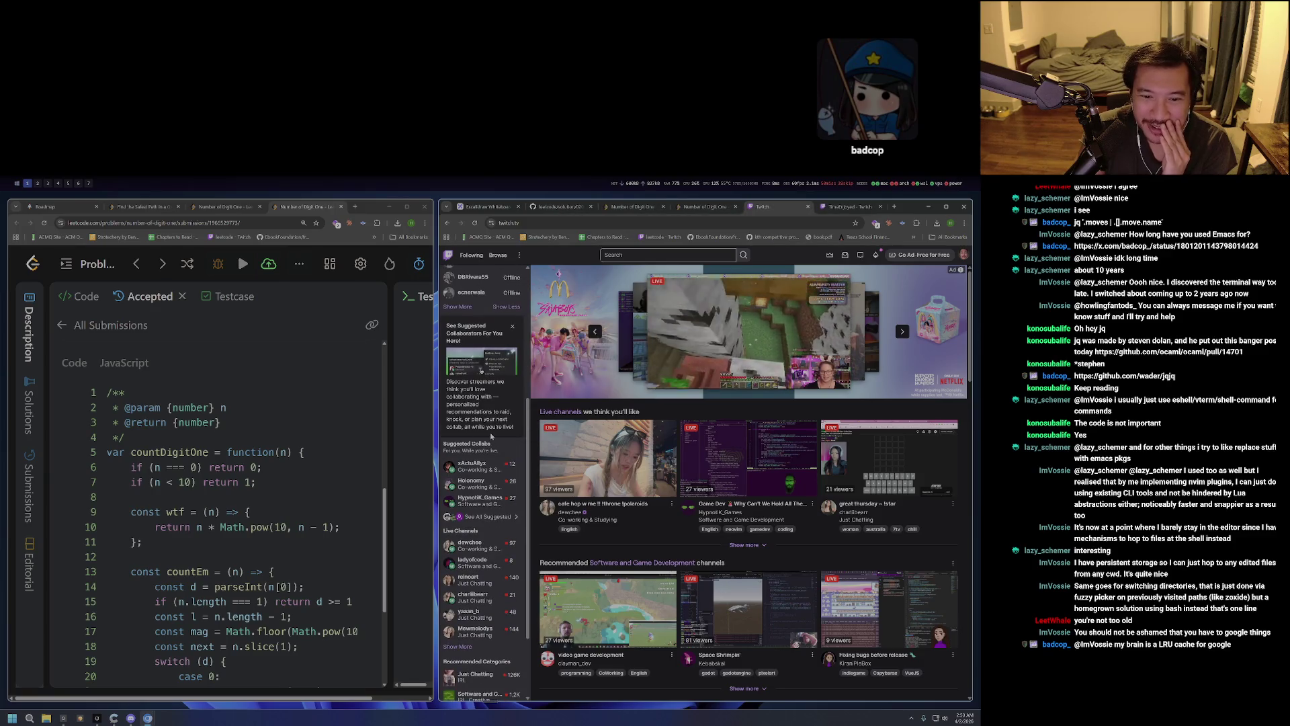
{"action": "mouse_move", "coordinate": [525, 488]}
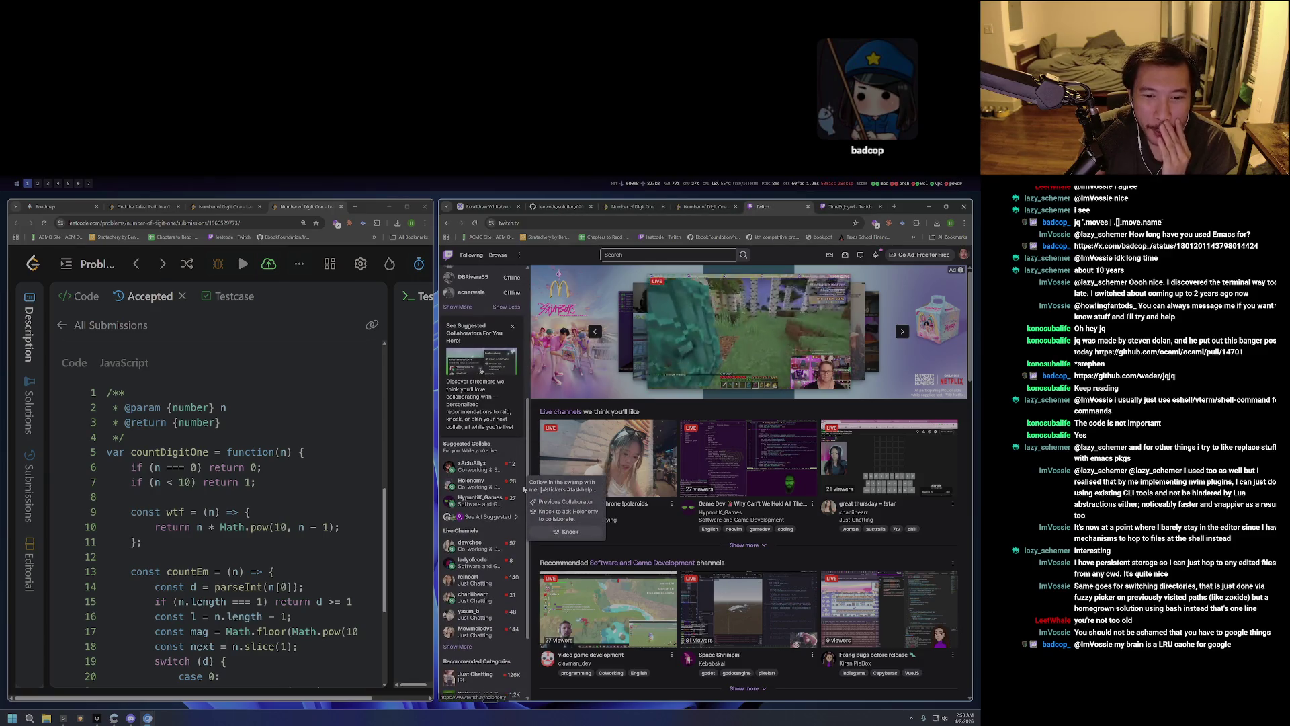